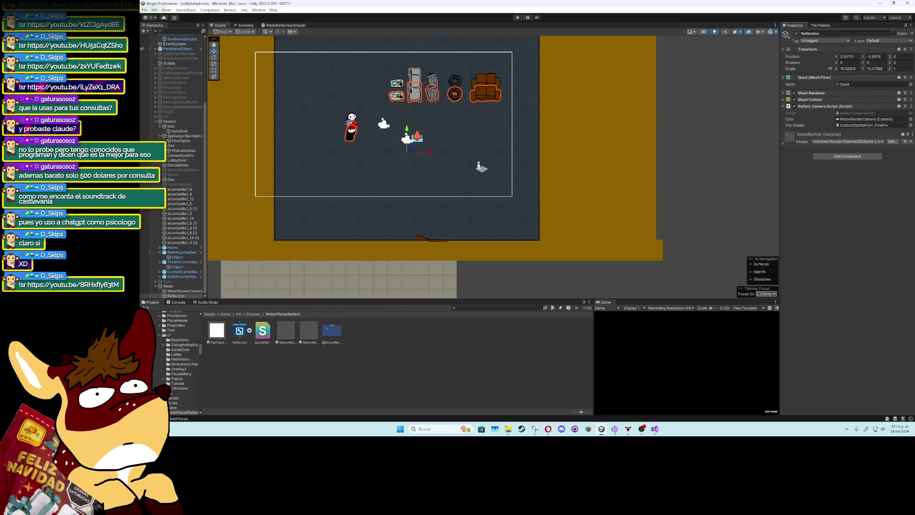
Select WaterRenderCamera to view its orthographic size-5 camera, which outputs to WaterRenderTexture
left_click(185, 291)
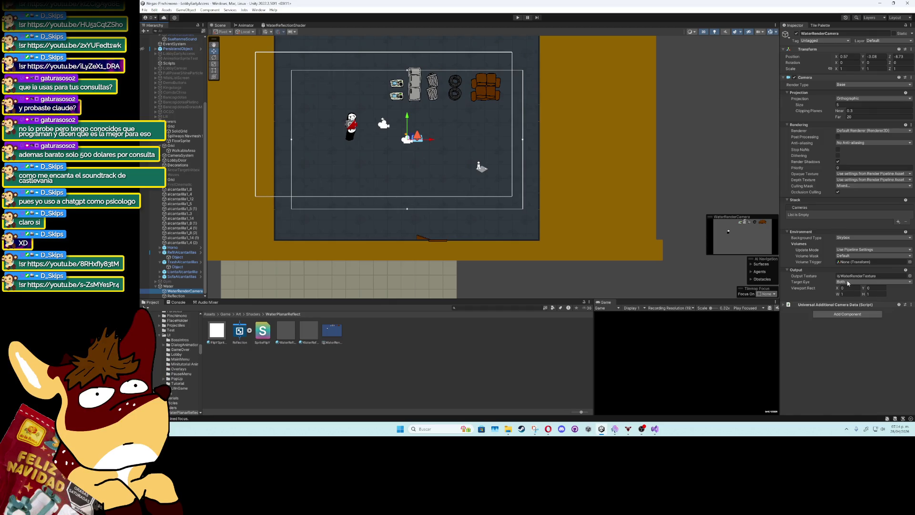
left_click(851, 99)
left_click(854, 84)
left_click(844, 339)
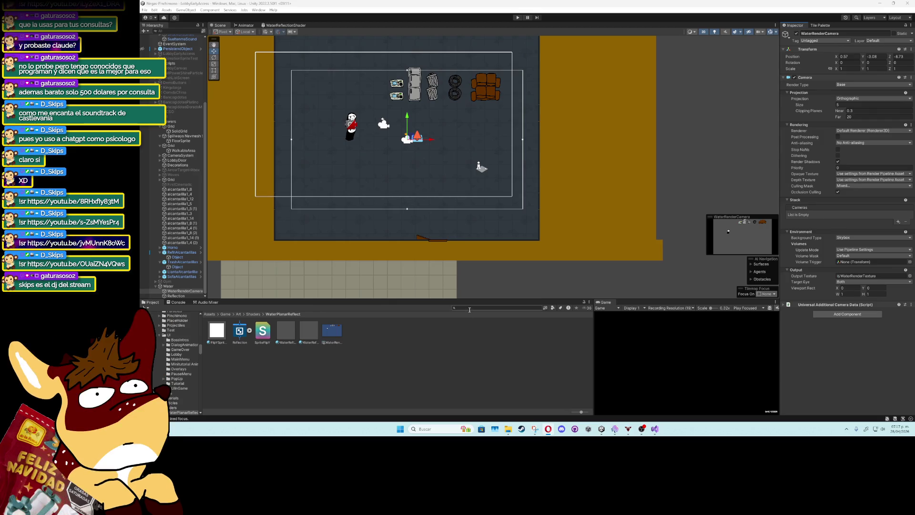
Browse the editor Preferences categories, from Animation and 2D through Core Render Pipeline to Scene Template
left_click(153, 10)
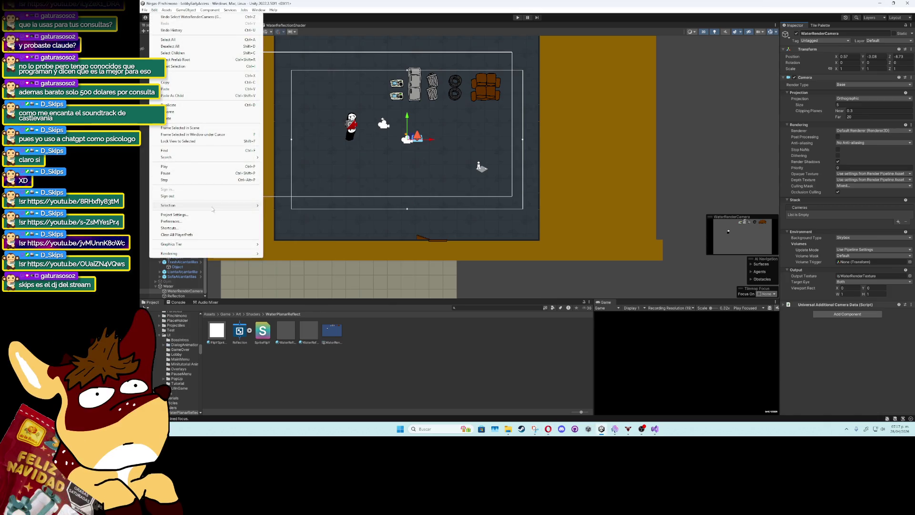
left_click(207, 222)
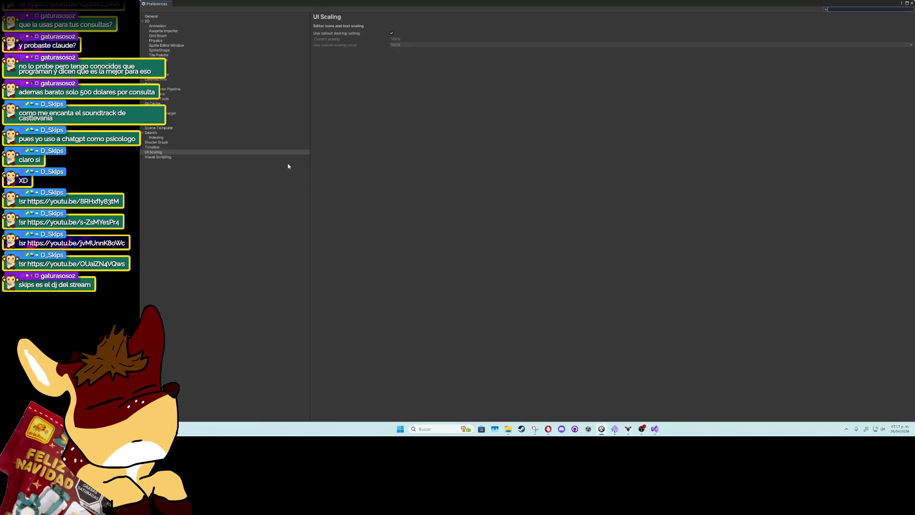
left_click(162, 40)
left_click(152, 17)
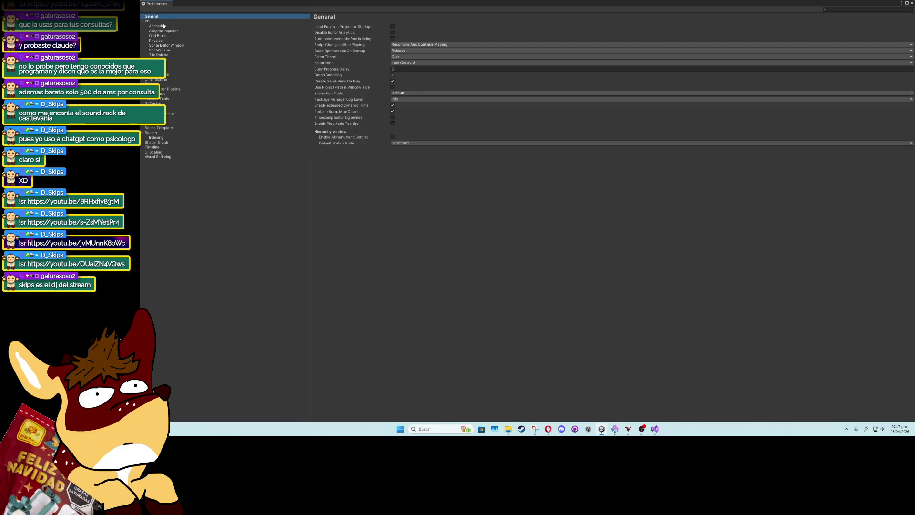
left_click(192, 26)
key("Up")
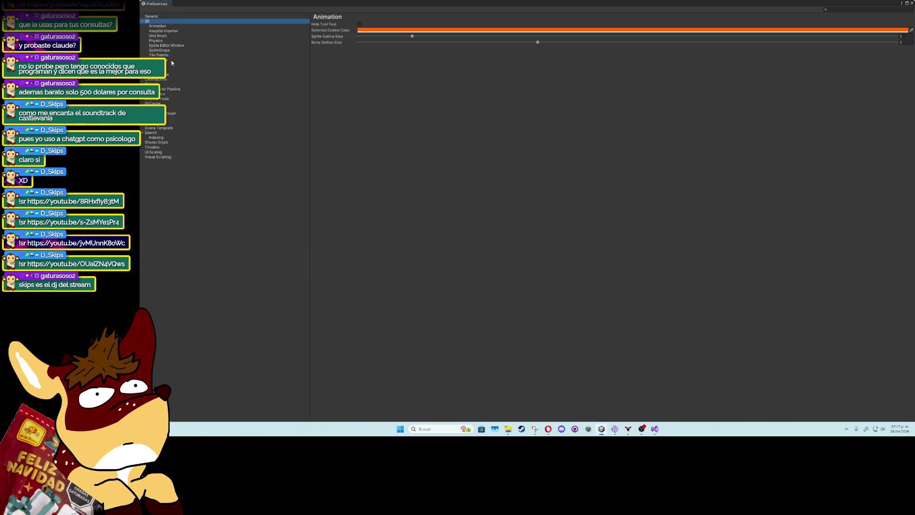
left_click(171, 62)
key("Down")
key("Down")
key("Down")
key("Down")
key("Up")
key("Up")
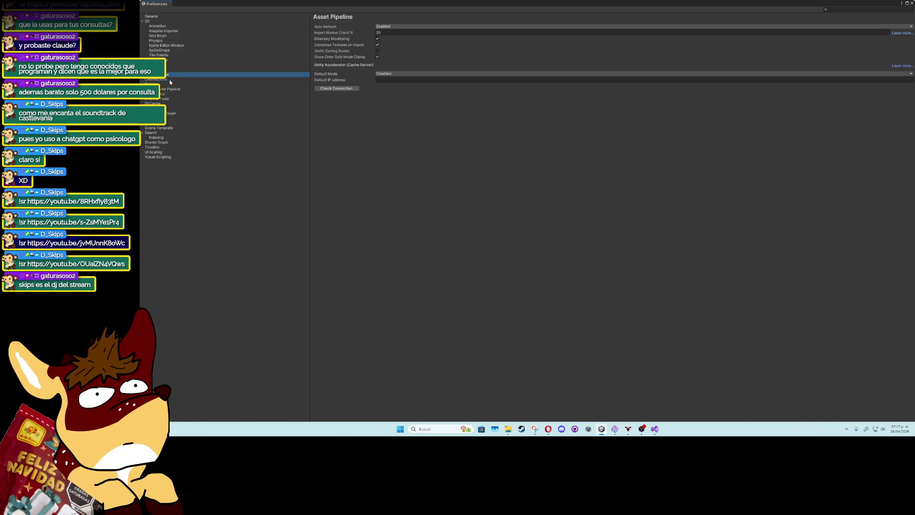
left_click(171, 90)
key("Down")
key("Down")
key("Down")
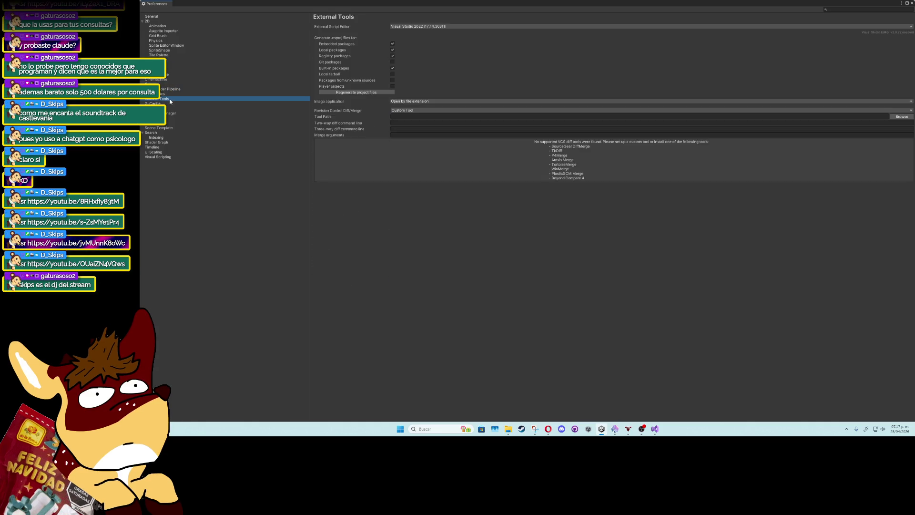
key("Down")
key("Down")
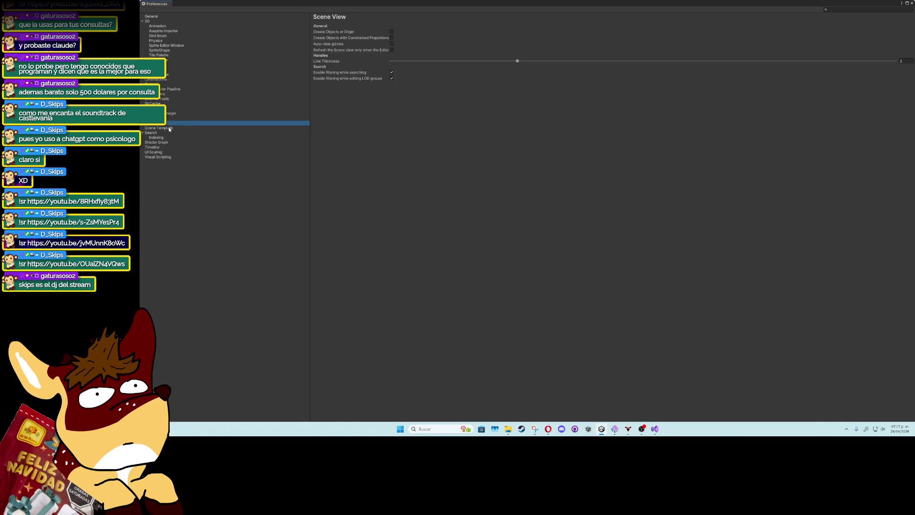
key("super+Down")
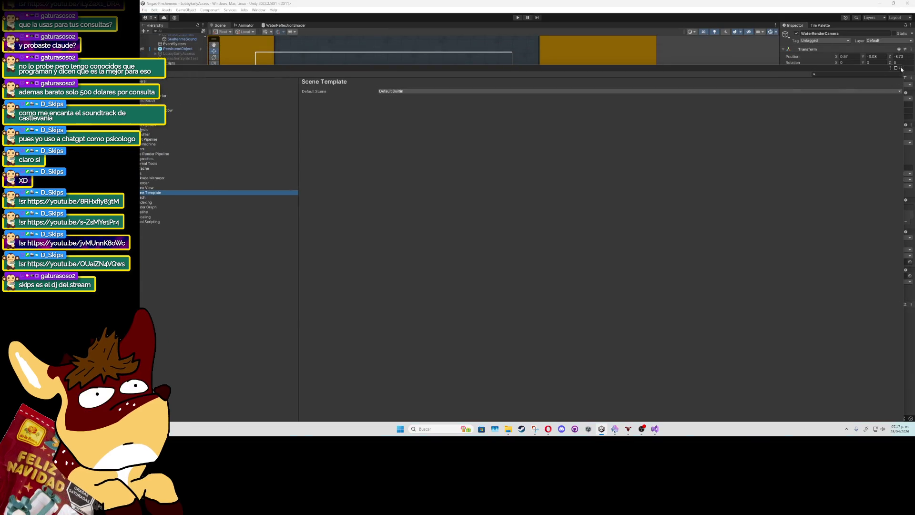
left_click(901, 67)
From Project Settings, find the Universal RP pipeline asset in Assets > Settings and select it
left_click(155, 10)
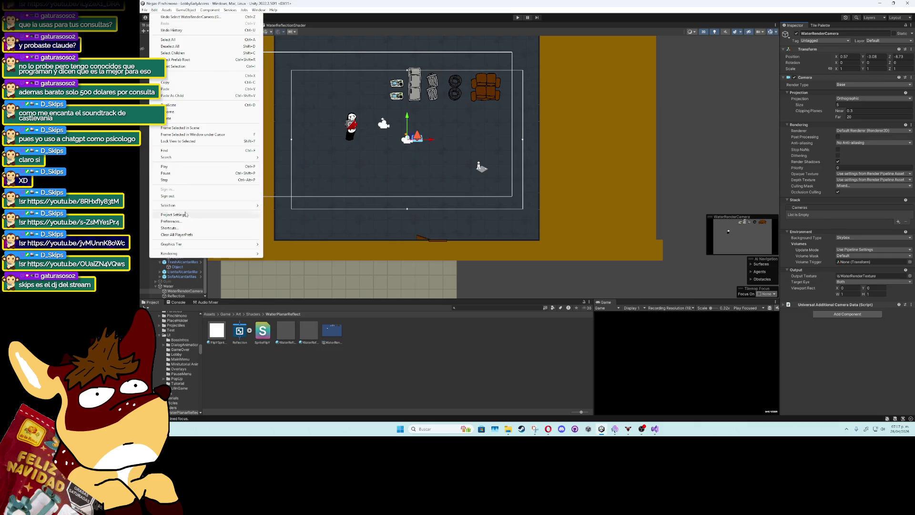
left_click(175, 214)
left_click(410, 80)
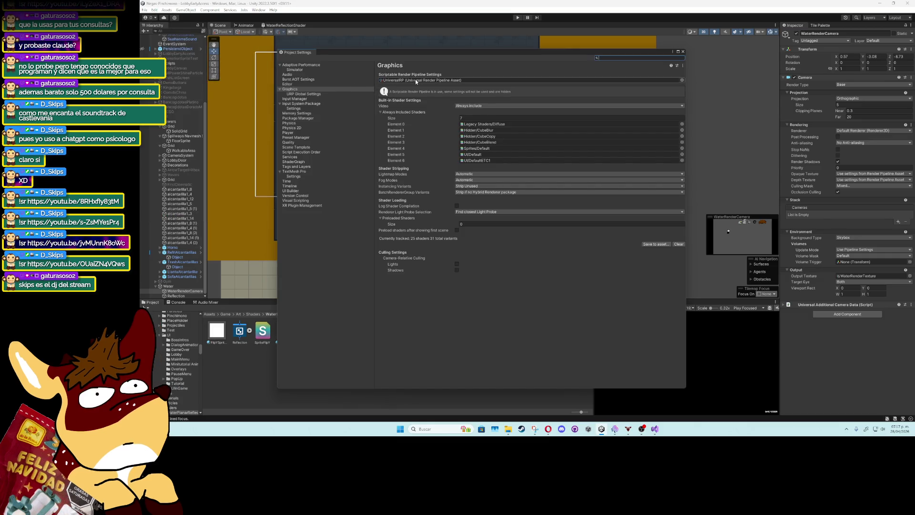
left_click(683, 51)
left_click(286, 332)
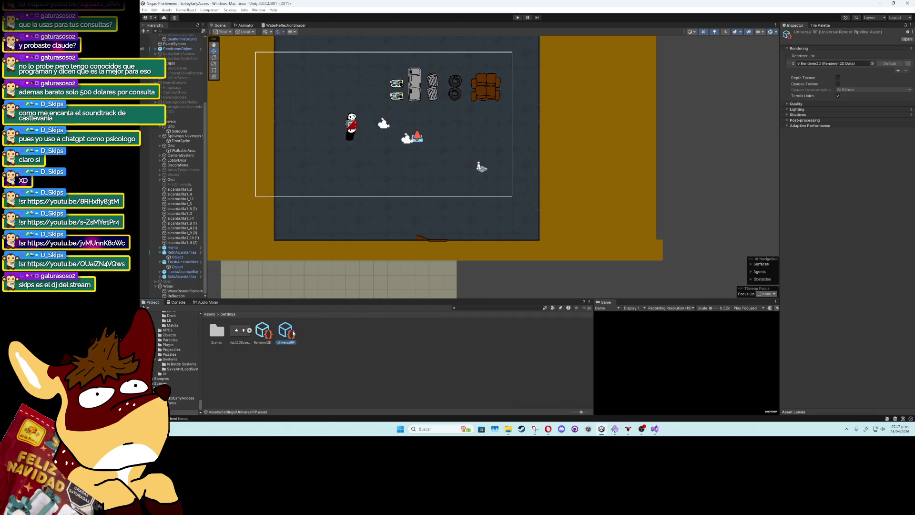
Expand the UniversalRP asset's Post-processing settings, keeping grading mode at Low Dynamic Range
left_click(787, 125)
left_click(788, 120)
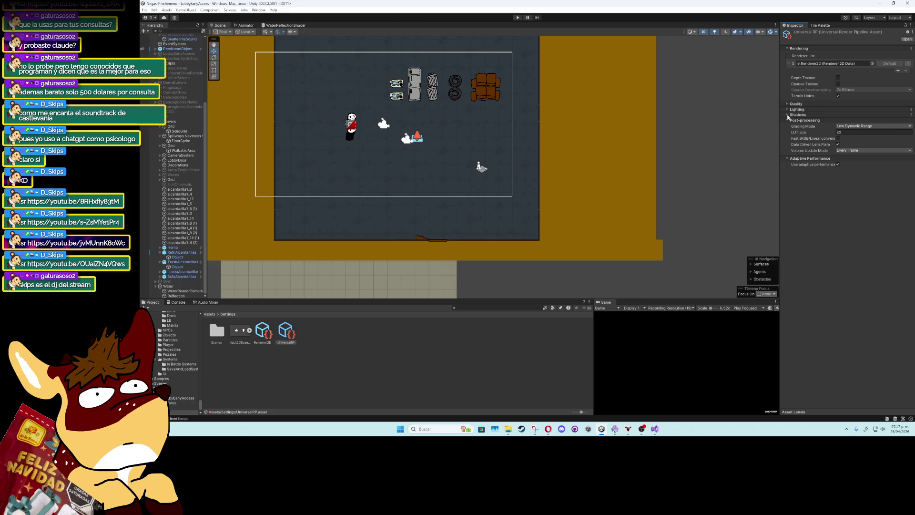
left_click(866, 126)
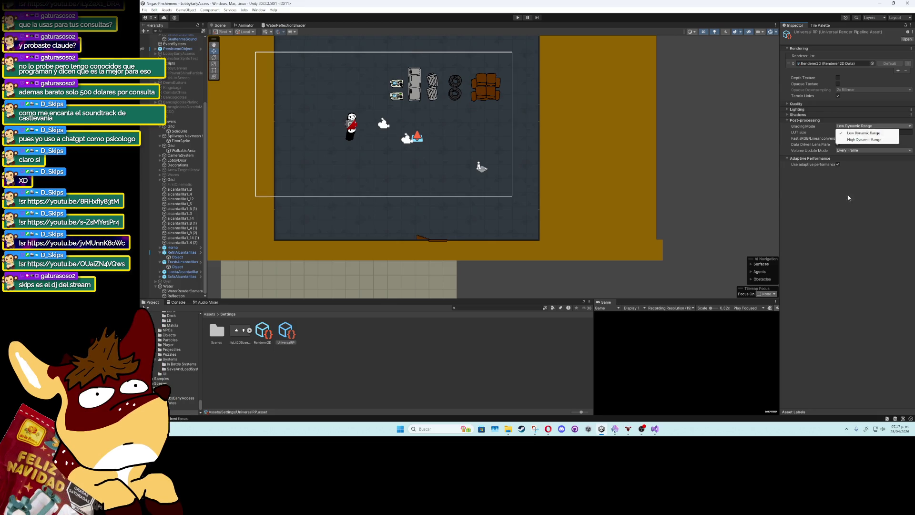
left_click(848, 197)
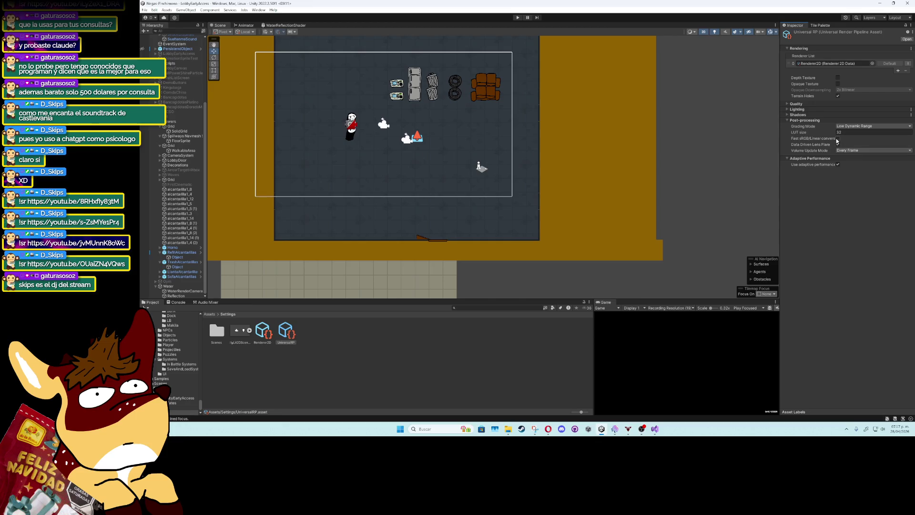
Expand the Shadows and Quality sections, then select the Renderer2D asset the pipeline uses
left_click(788, 115)
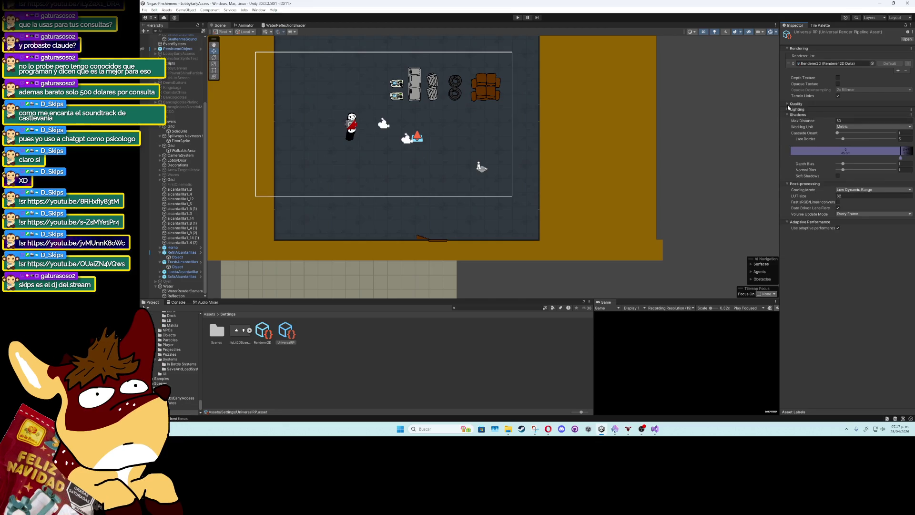
left_click(787, 105)
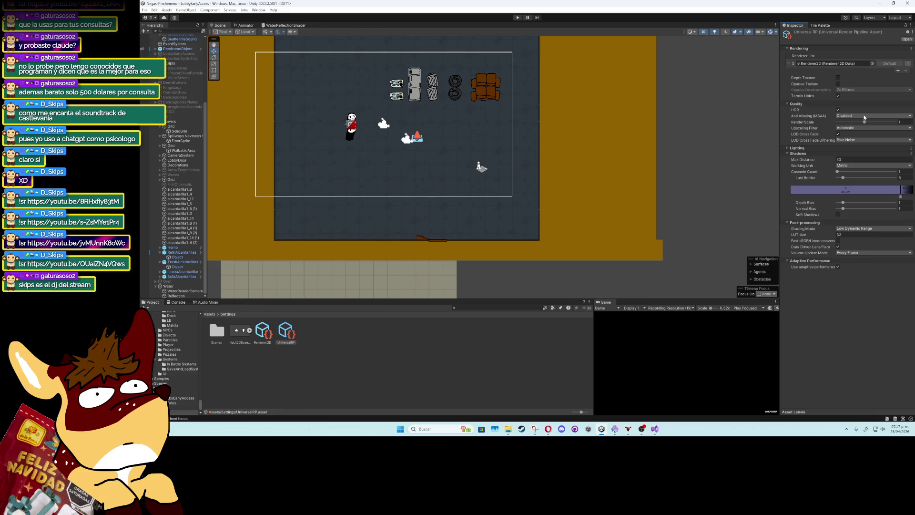
left_click(835, 64)
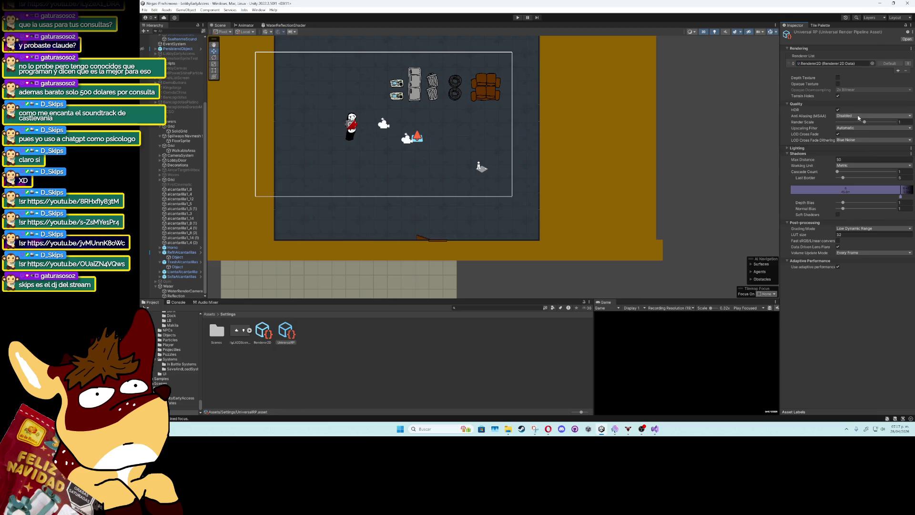
left_click(263, 332)
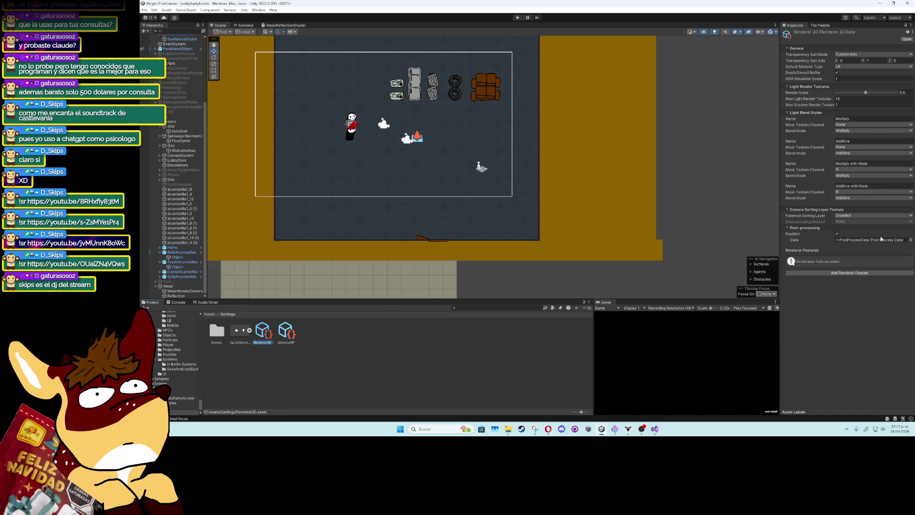
Toggle the Renderer2D's Post-processing checkbox off and back on
left_click(838, 234)
left_click(837, 234)
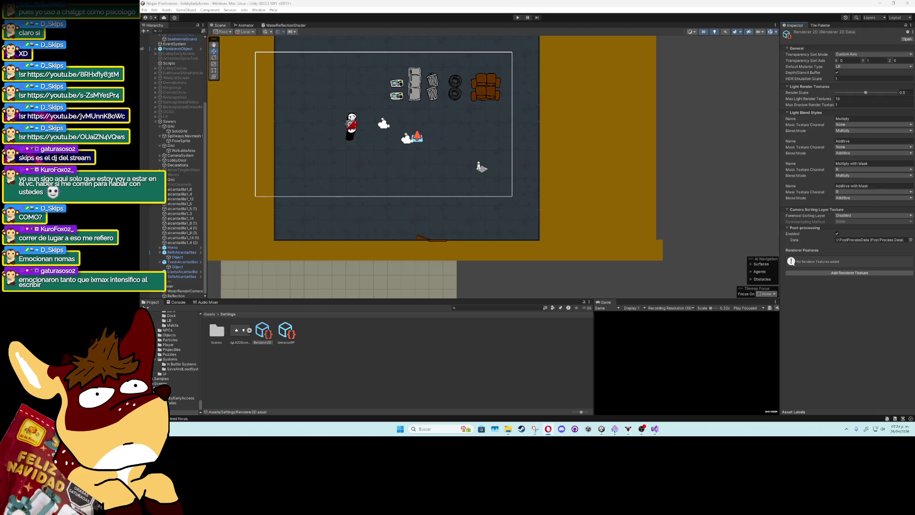
Reselect WaterRenderCamera to confirm it uses the Renderer2D default renderer and WaterRenderTexture output
left_click(185, 290)
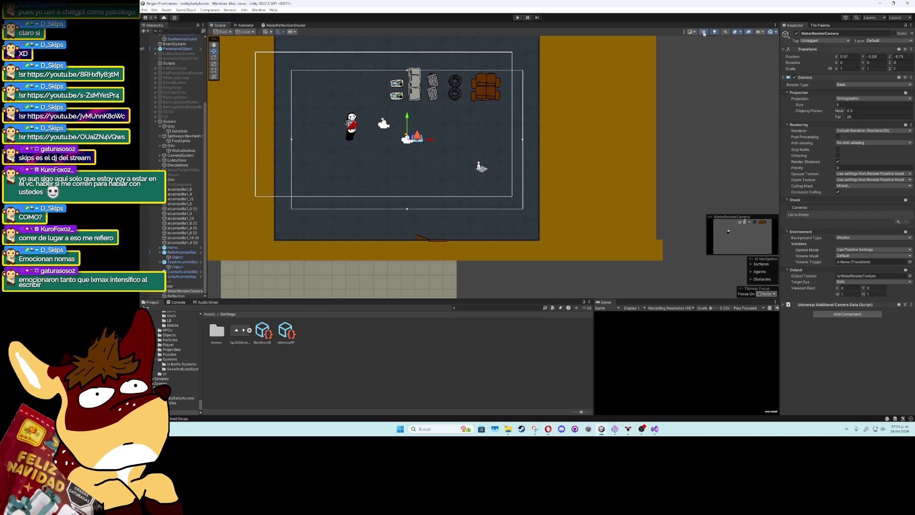
In a 3D Scene view, rotate the WaterRenderCamera to roughly -60.9° around Y
left_click(704, 31)
left_click_drag(484, 122, 375, 130)
key("e")
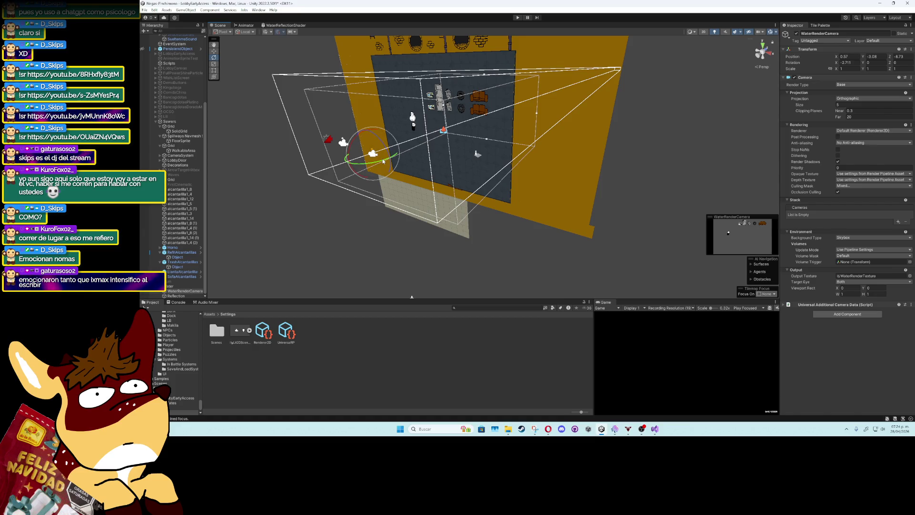
left_click_drag(384, 161, 572, 133)
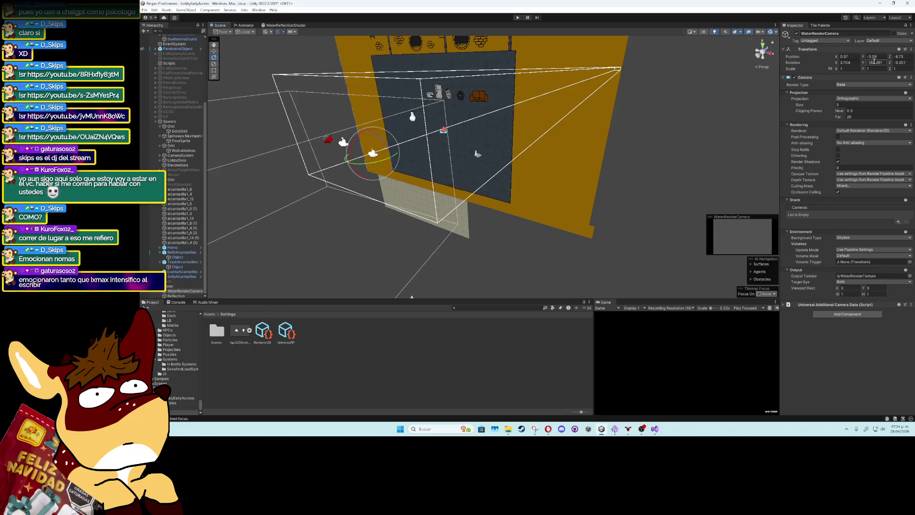
Turn the WaterRenderCamera to Y 180, move it forward, and tilt it down about 47.7°
type("180")
key("Return")
key("w")
mouse_move(355, 165)
left_mouse_down()
mouse_move(434, 133)
mouse_move(456, 101)
mouse_move(455, 111)
mouse_move(439, 113)
left_mouse_up()
left_click(214, 57)
mouse_move(447, 122)
left_mouse_down()
mouse_move(441, 153)
mouse_move(443, 134)
left_mouse_up()
Switch the camera to Perspective projection and move it up and further forward
left_click(853, 98)
left_click(848, 106)
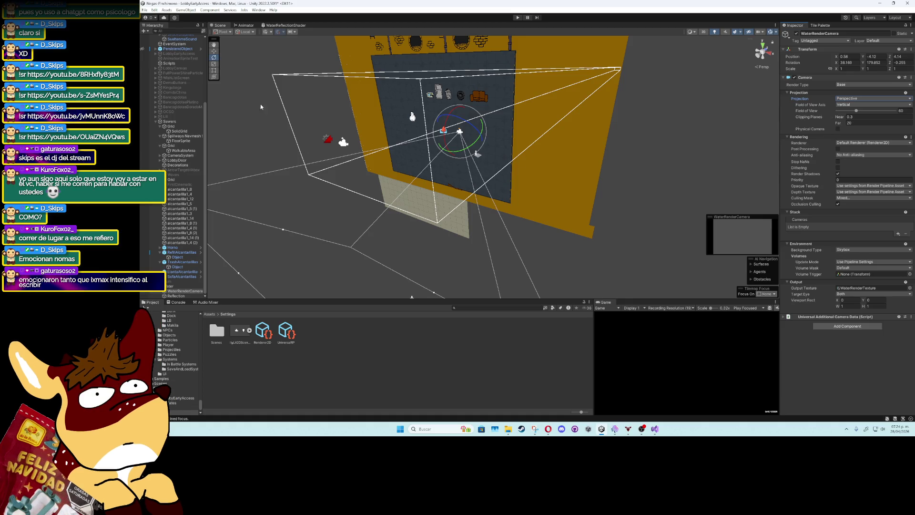
key("w")
left_click_drag(456, 150, 476, 116)
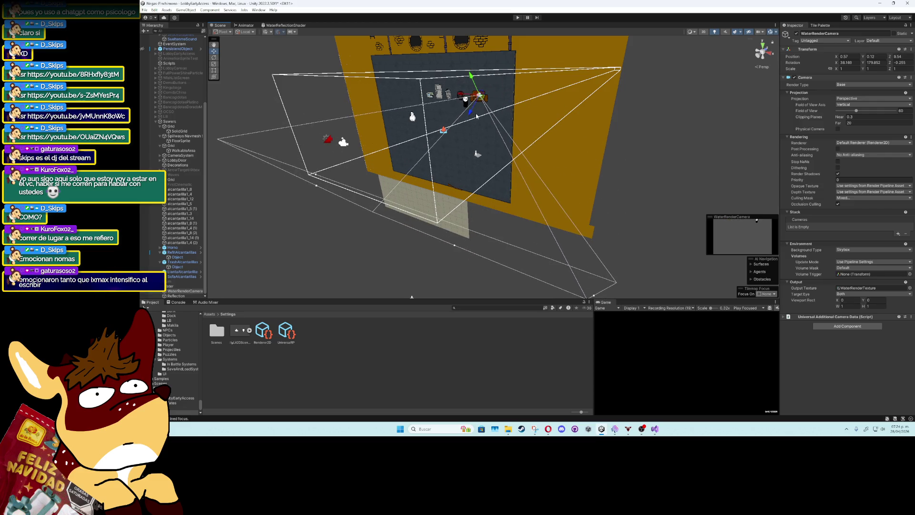
Undo back to the orthographic camera at (0.57, -3.08, -8.73), rotation (-2.711, 0, 0)
key("ctrl+z")
key("ctrl+z")
key("ctrl+z")
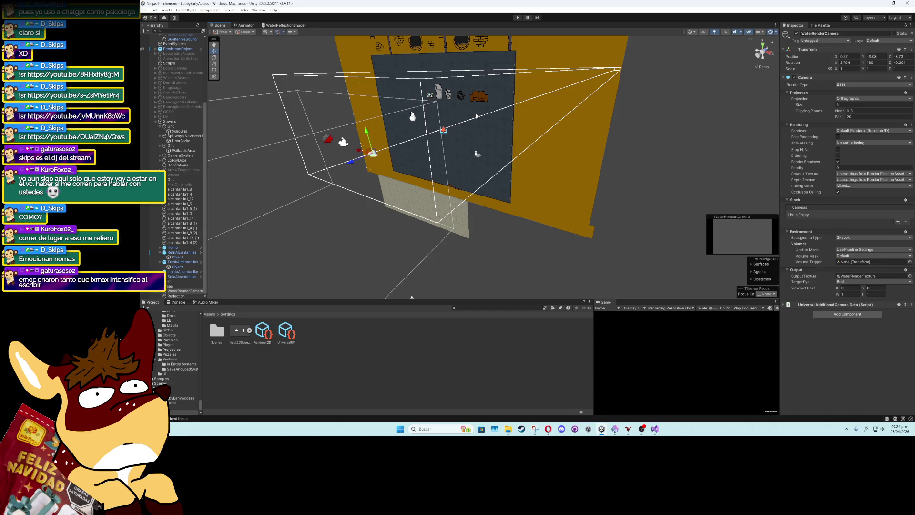
key("ctrl+z")
key("ctrl+z")
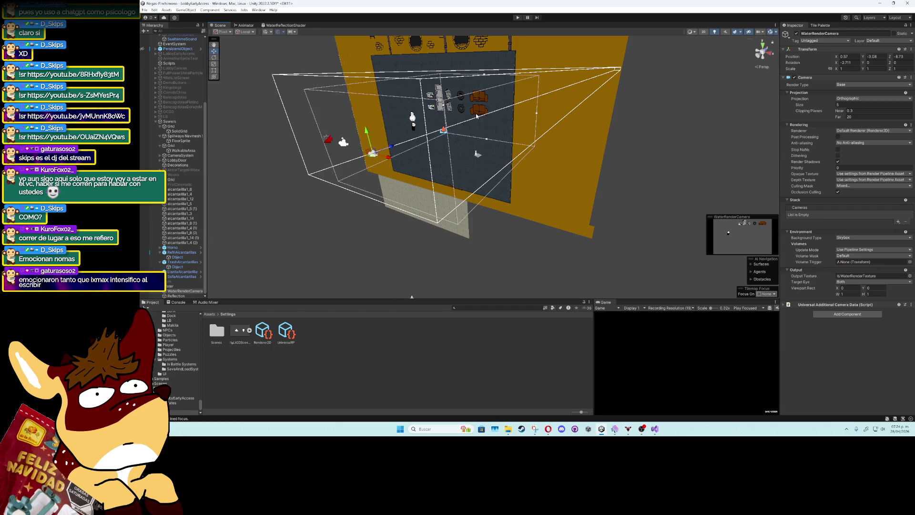
key("ctrl+z")
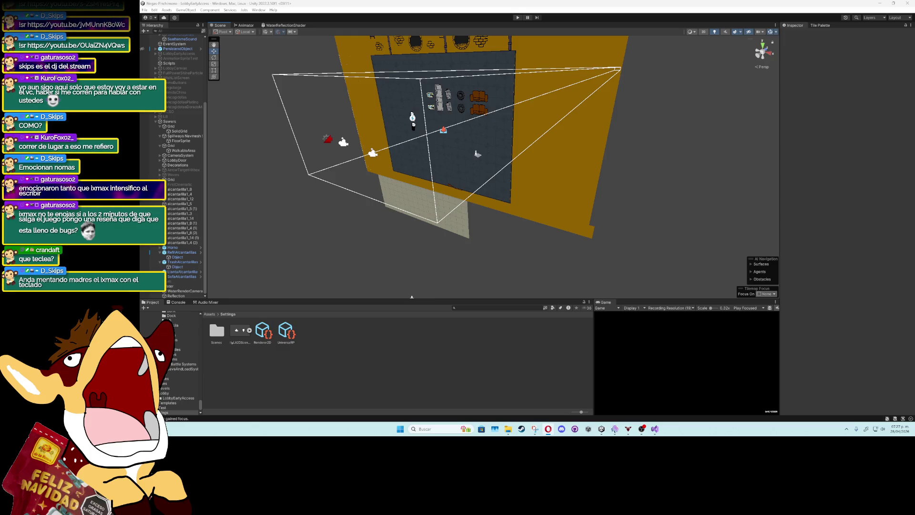
left_click(704, 32)
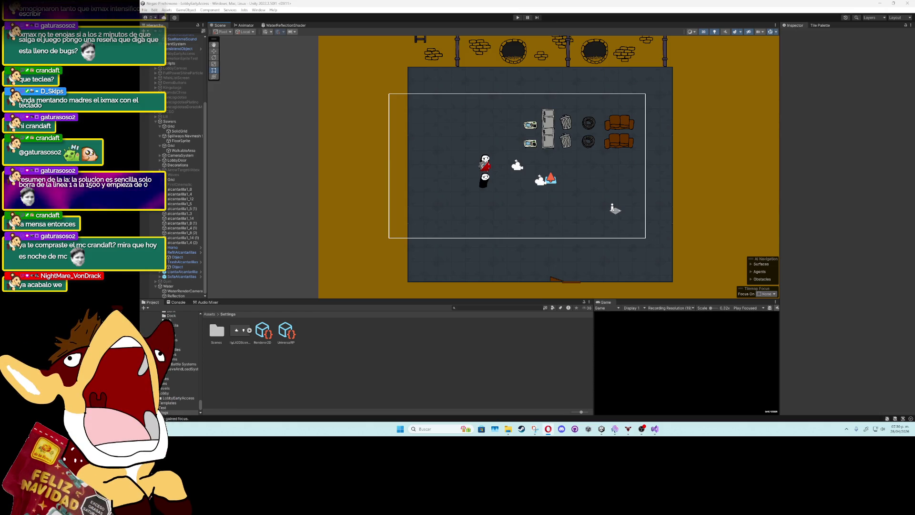
Zoom in on the room in the Scene view, then bring the browser's X feed forward
scroll(585, 133, "up", 5)
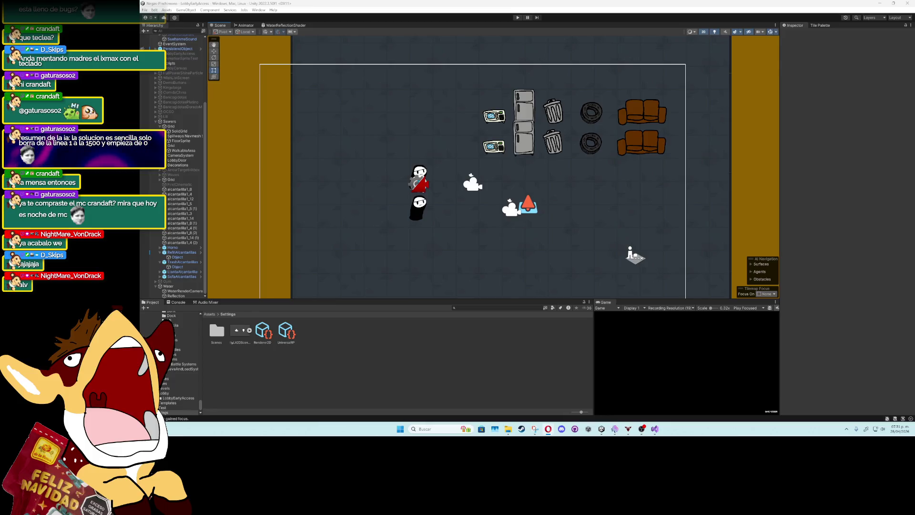
key("alt+Tab")
mouse_move(485, 123)
left_mouse_down()
mouse_move(541, 96)
mouse_move(649, 90)
mouse_move(619, 1)
left_mouse_up()
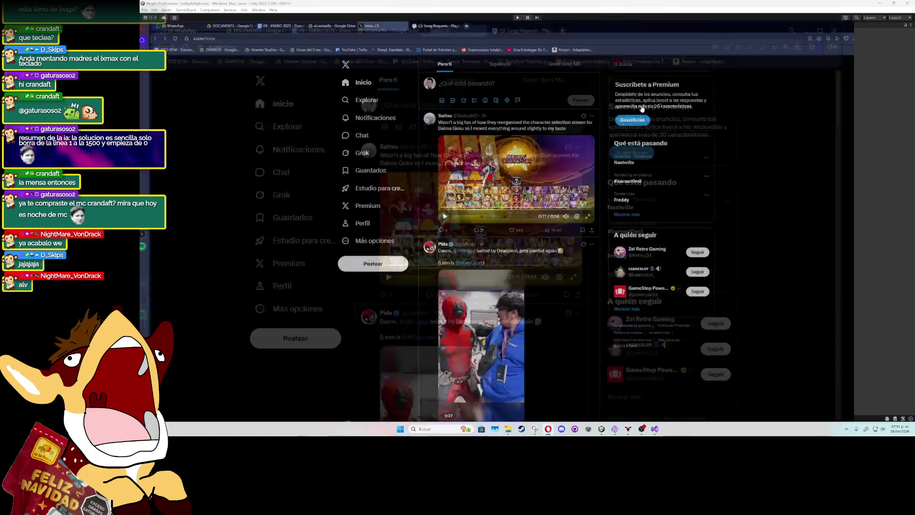
left_click(594, 198)
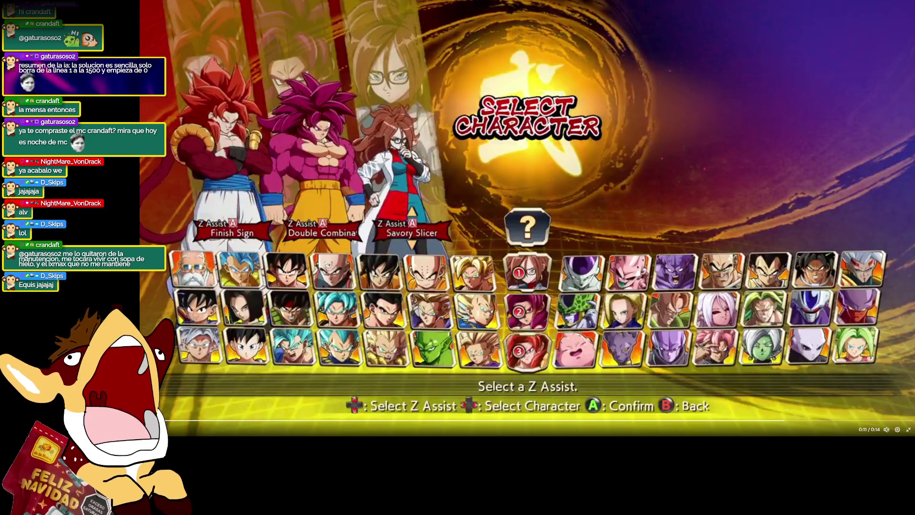
left_click(908, 429)
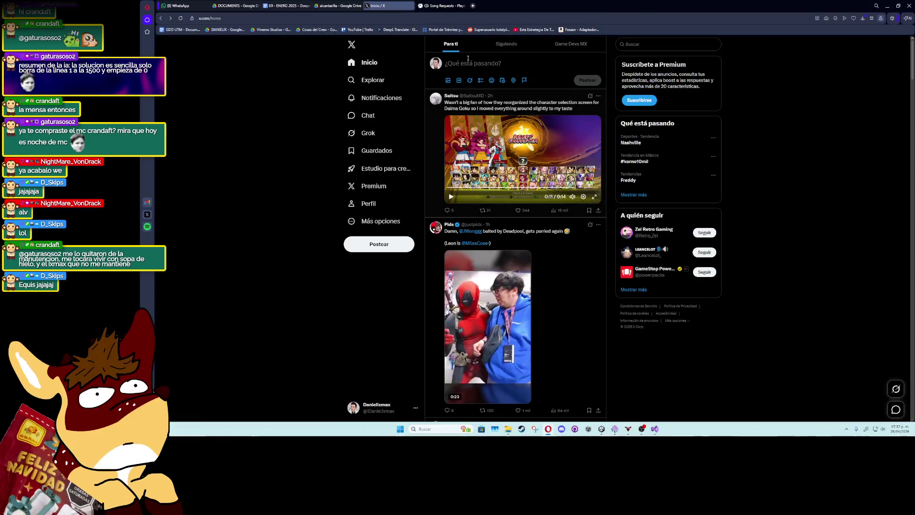
key("alt+Tab")
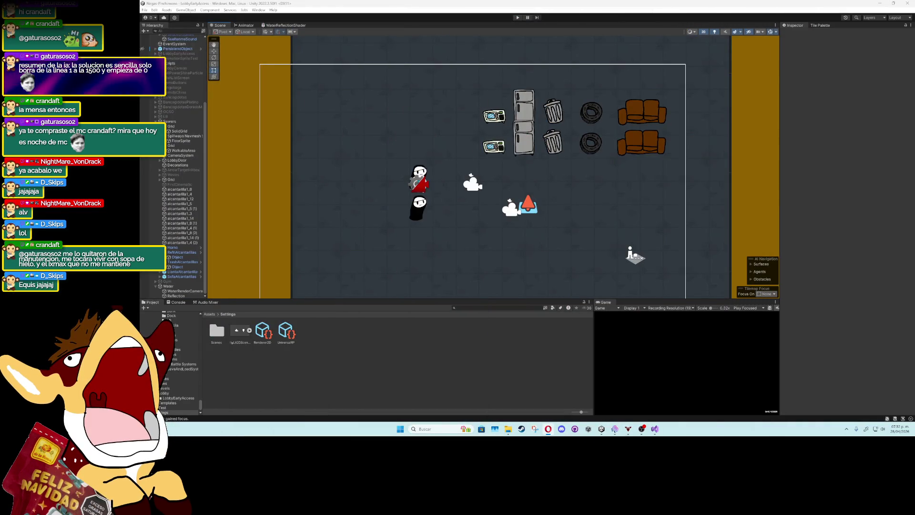
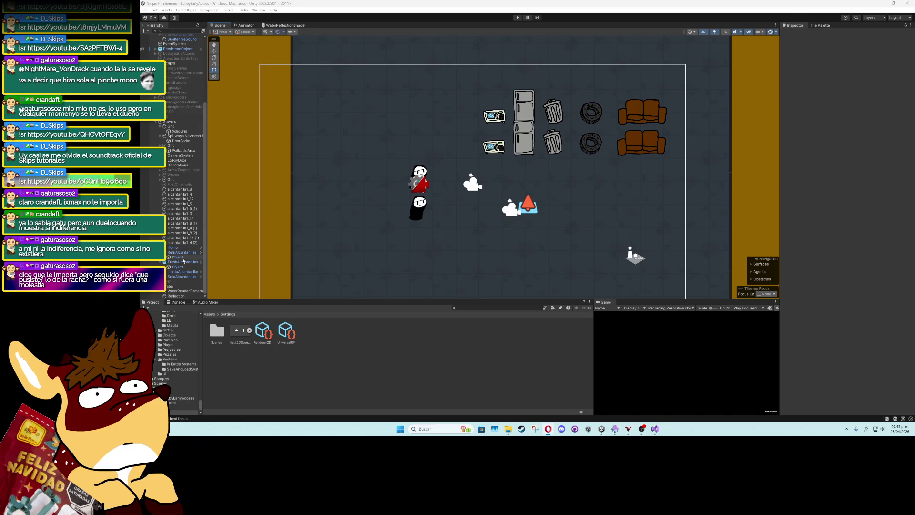
Nest WaterRenderCamera under CameraSystem > FirstCamera's VirtualCamera and start Play mode
left_click(167, 291)
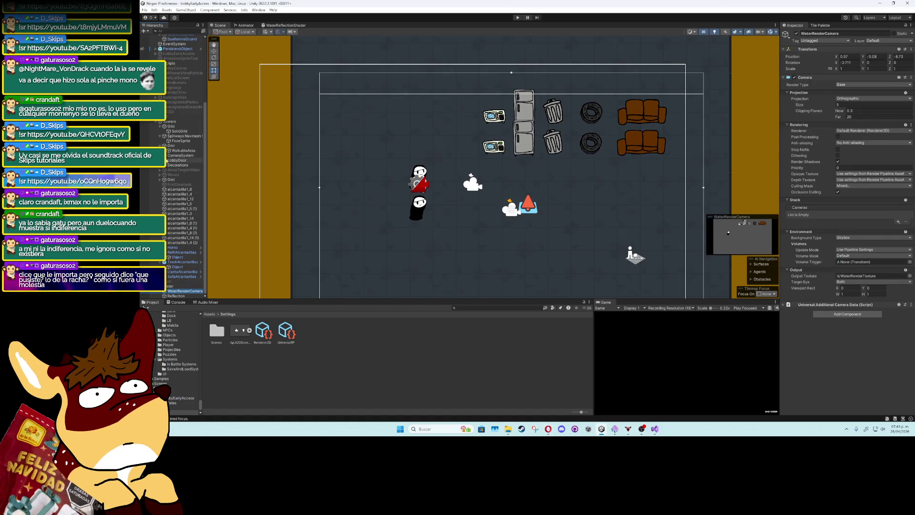
left_click(160, 155)
left_click(164, 160)
scroll(174, 291, "down", 1)
left_click_drag(174, 292, 187, 155)
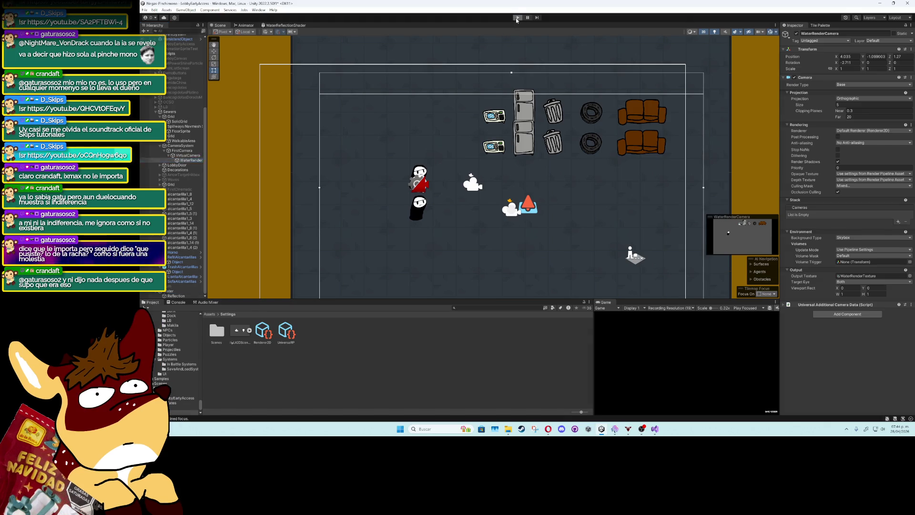
left_click(518, 17)
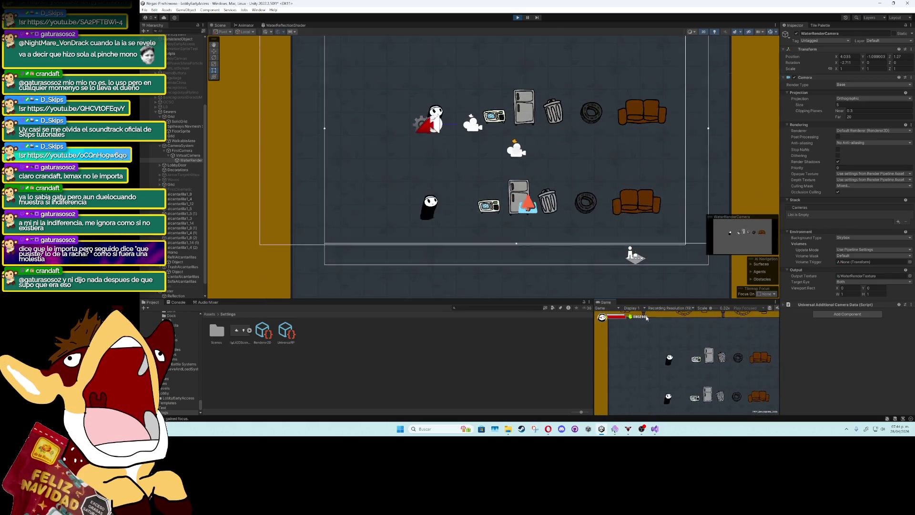
Watch the test run in a maximized Game view, then stop play mode
double_click(604, 302)
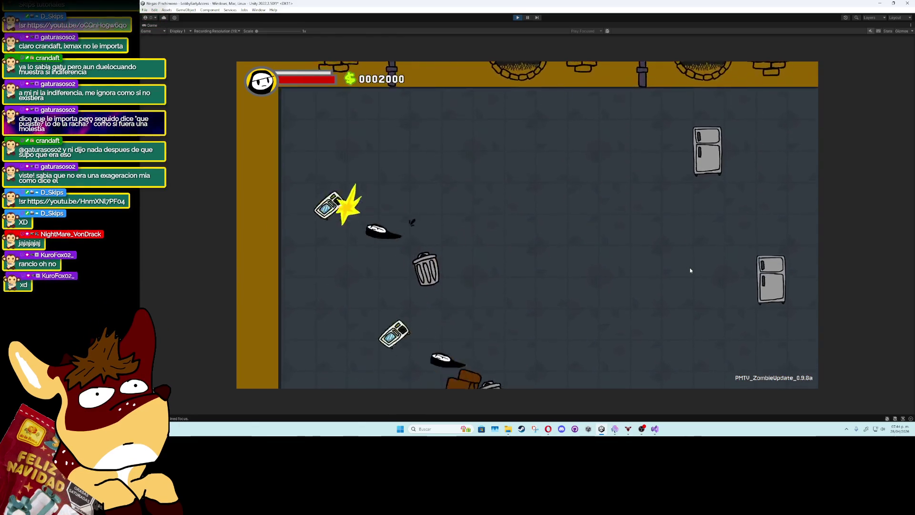
left_click(518, 17)
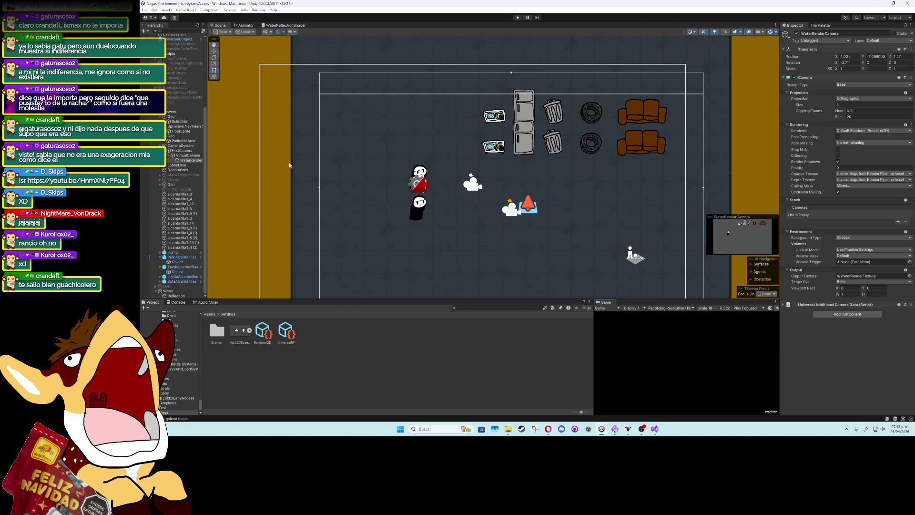
Move WaterRenderCamera from VirtualCamera back under Water and lower it slightly in the scene
left_click(186, 156)
left_click_drag(185, 160, 169, 291)
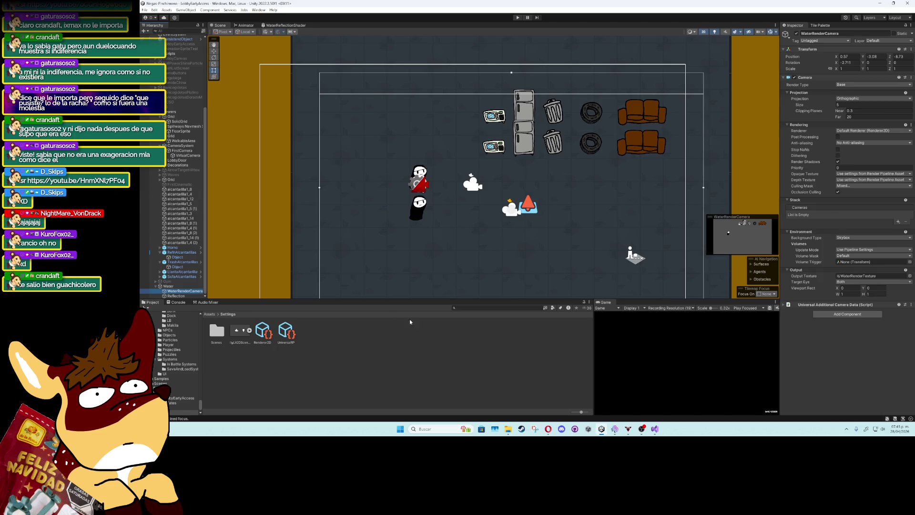
left_click(436, 336)
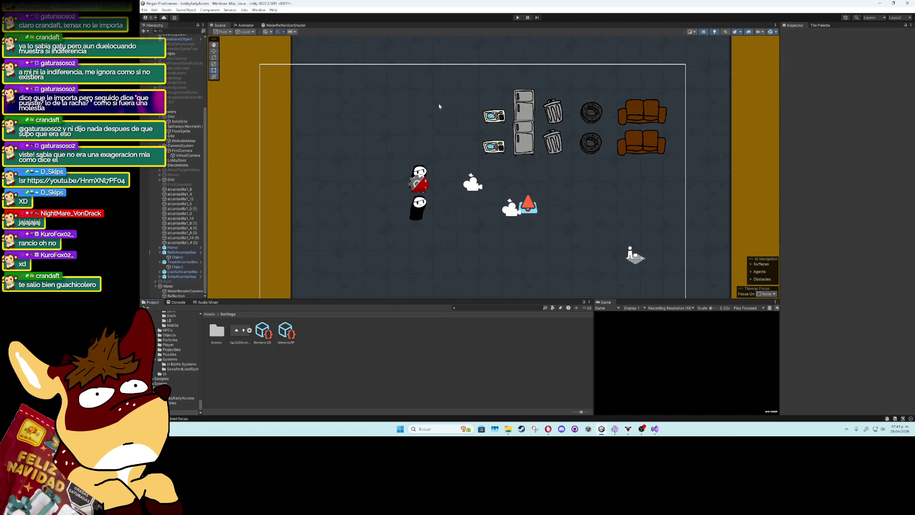
left_click(185, 291)
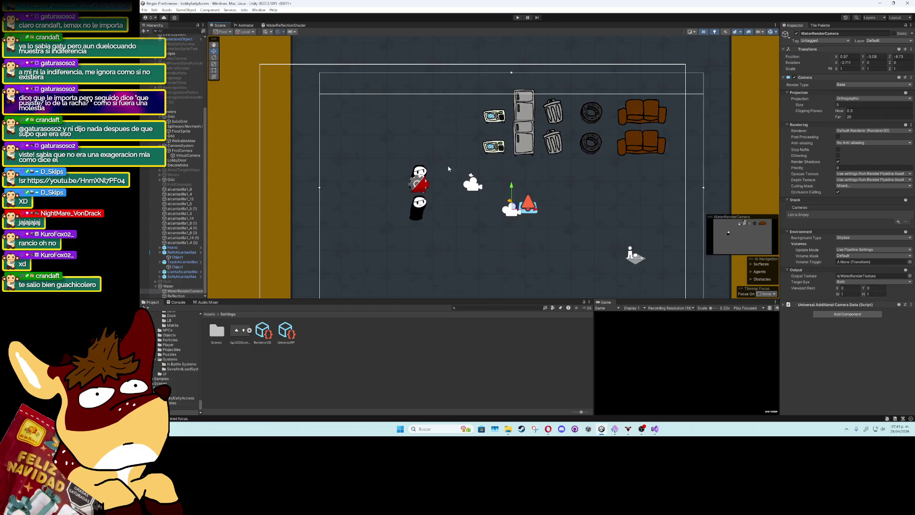
left_click_drag(512, 186, 512, 196)
scroll(505, 193, "right", 2)
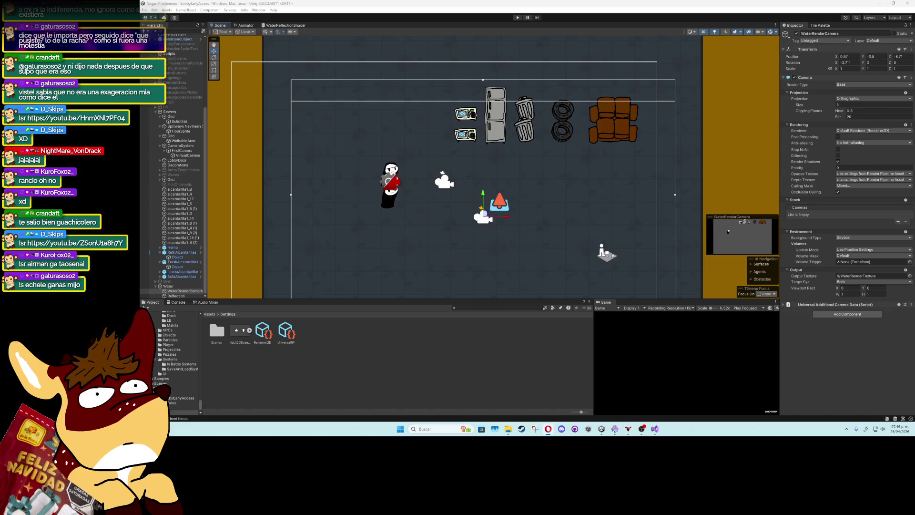
Search the Project assets for 'rende', open Renderer2D and check its transparency sort mode options
left_click(495, 310)
type("forward")
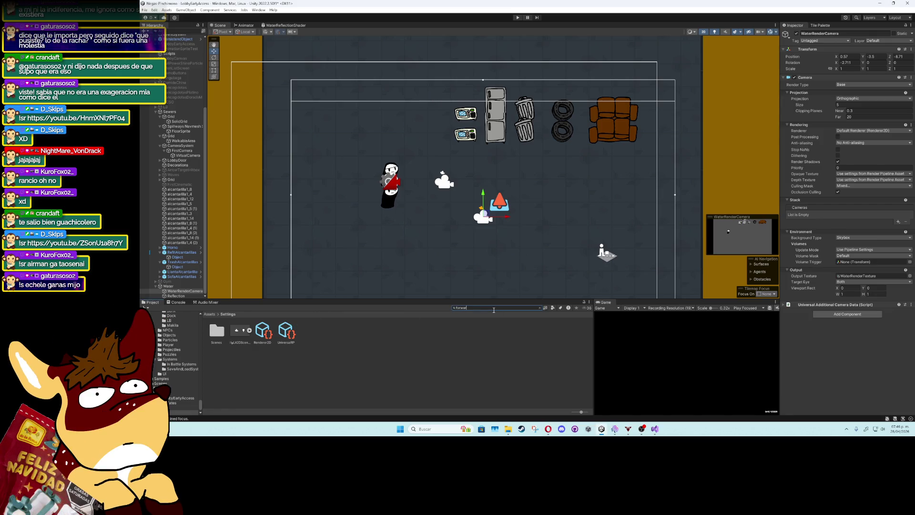
key("BackSpace")
key("BackSpace")
key("BackSpace")
key("BackSpace")
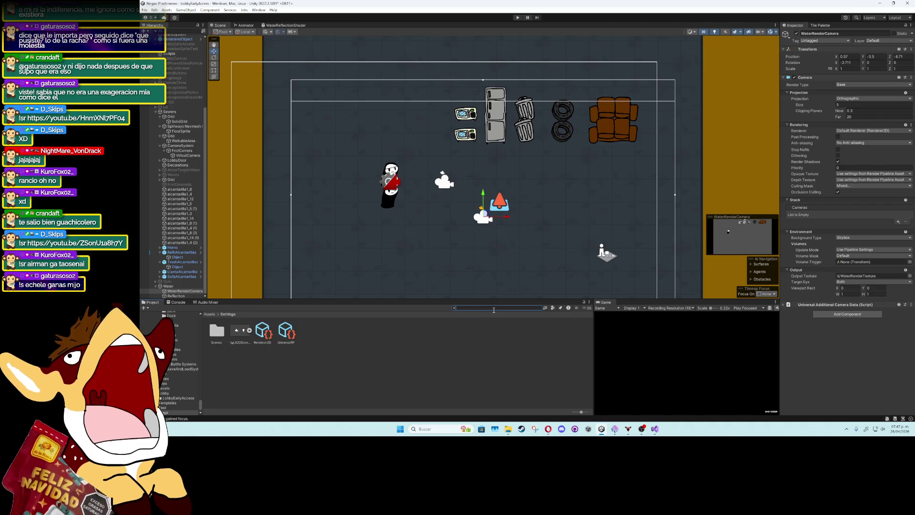
type("render da")
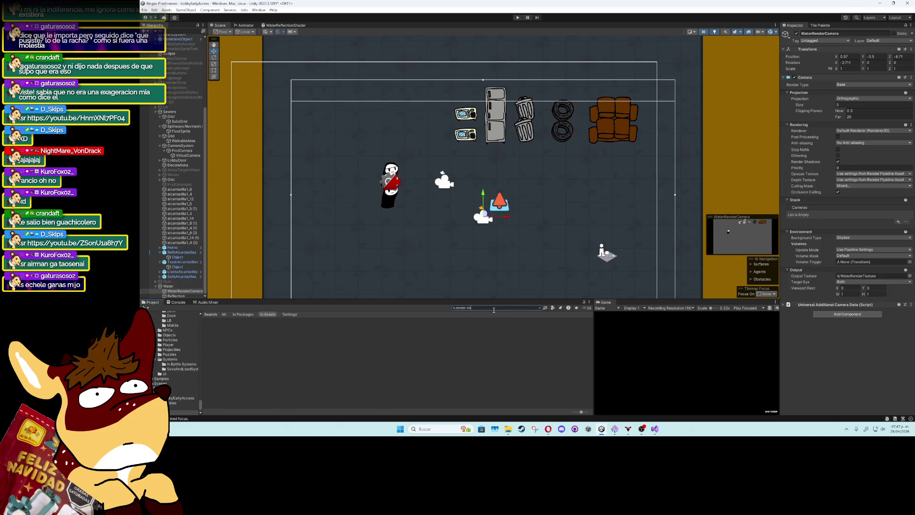
key("BackSpace")
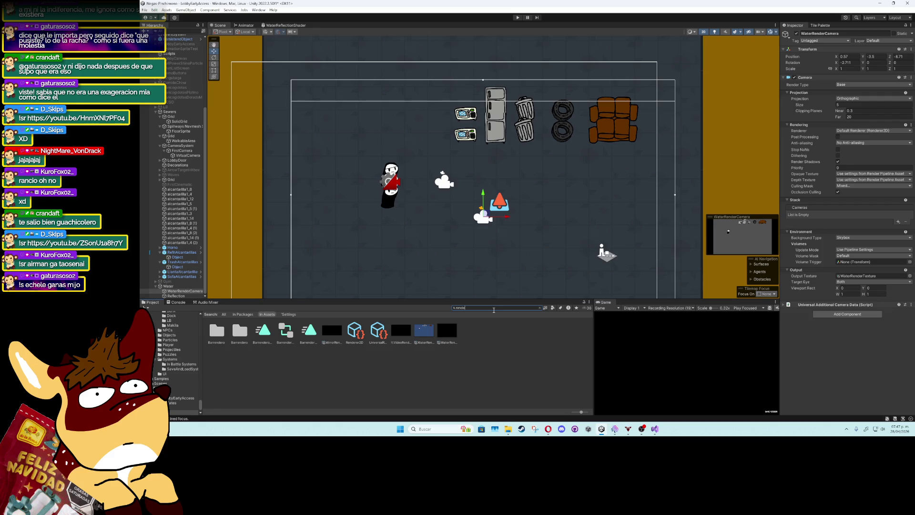
left_click(355, 331)
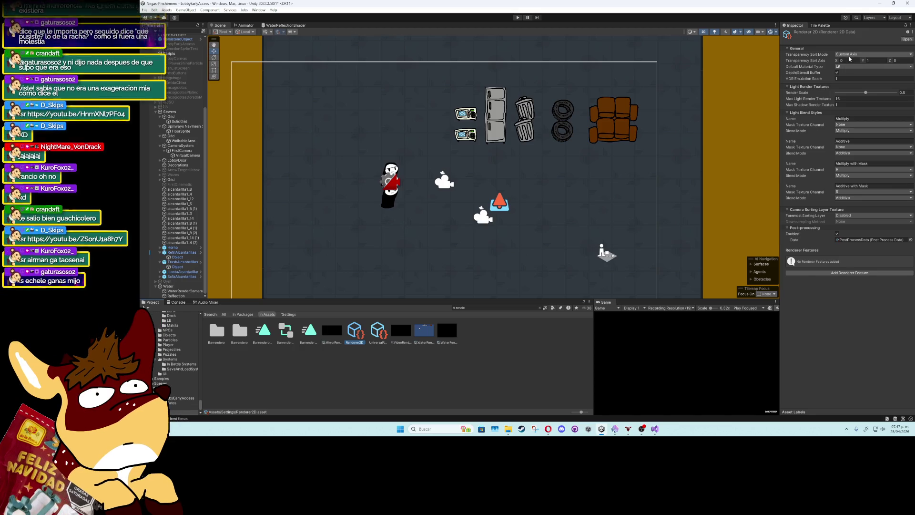
left_click(853, 54)
left_click(848, 305)
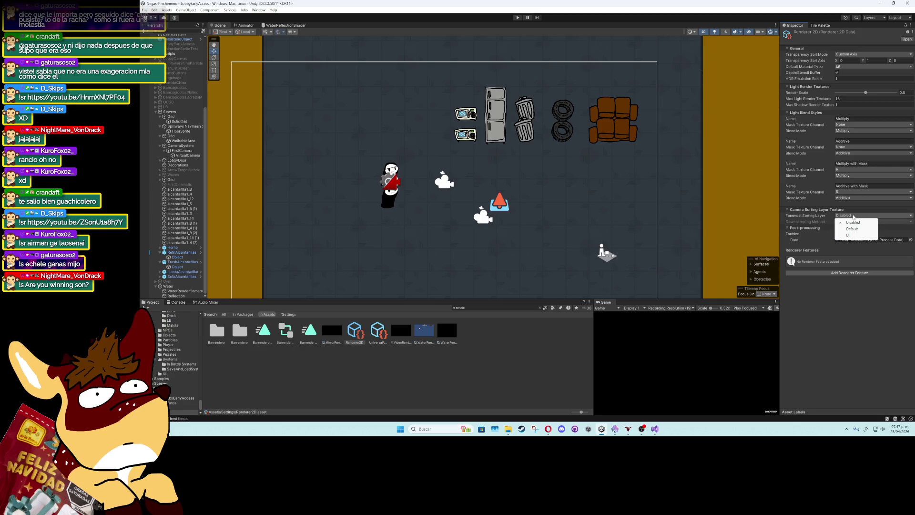
left_click(860, 198)
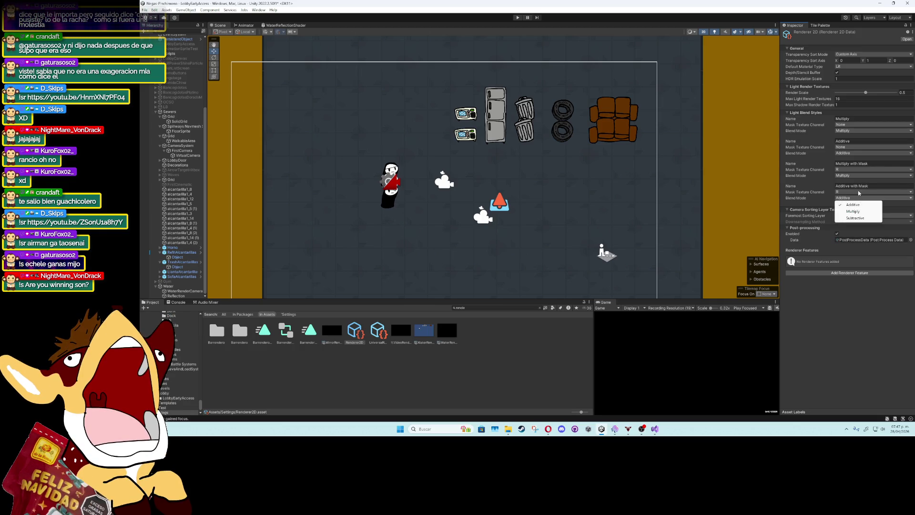
left_click(860, 192)
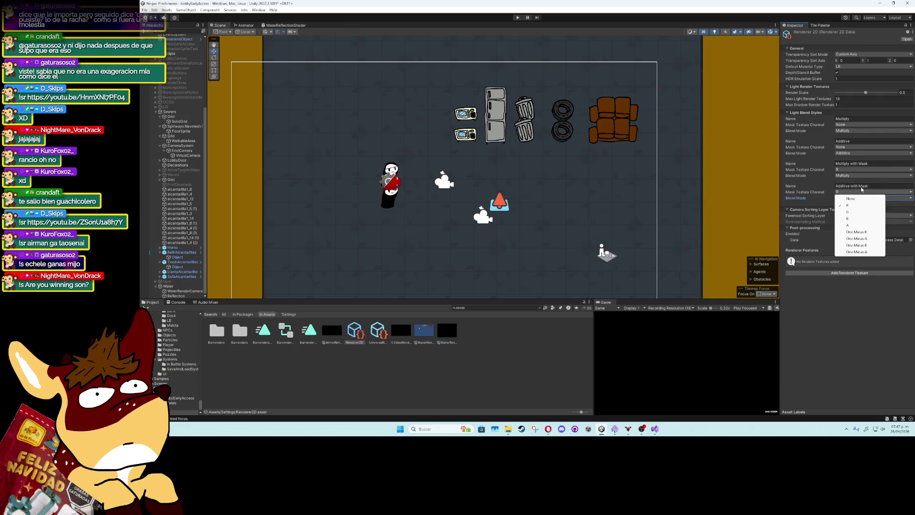
left_click(860, 184)
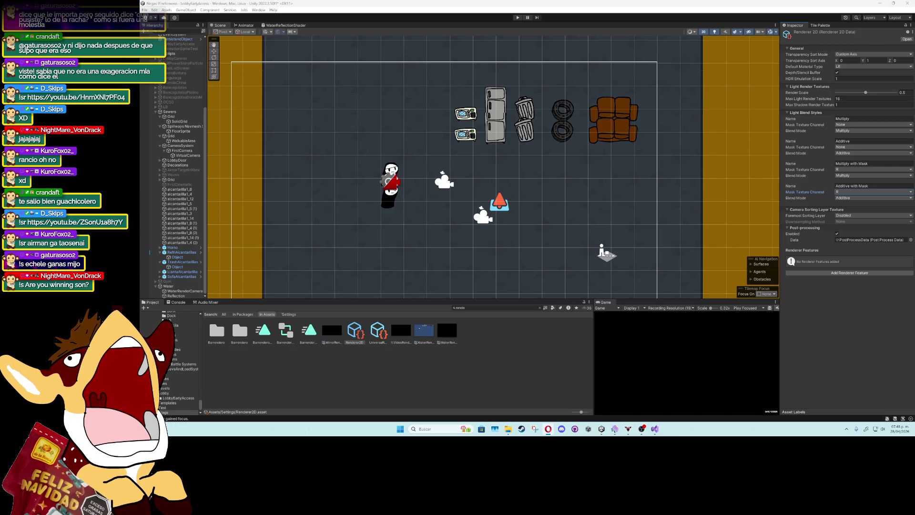
left_click(276, 378)
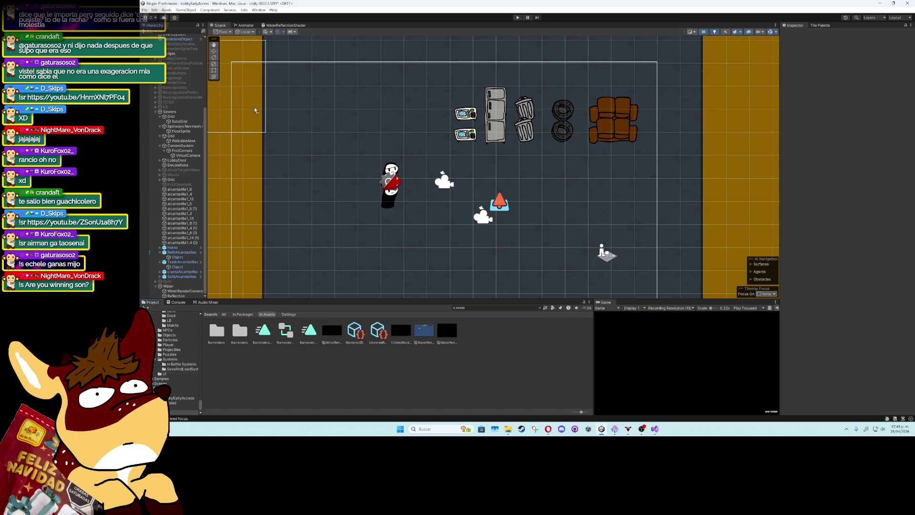
Locate the UniversalRP pipeline asset via Project Settings > Graphics and open its settings
left_click(154, 9)
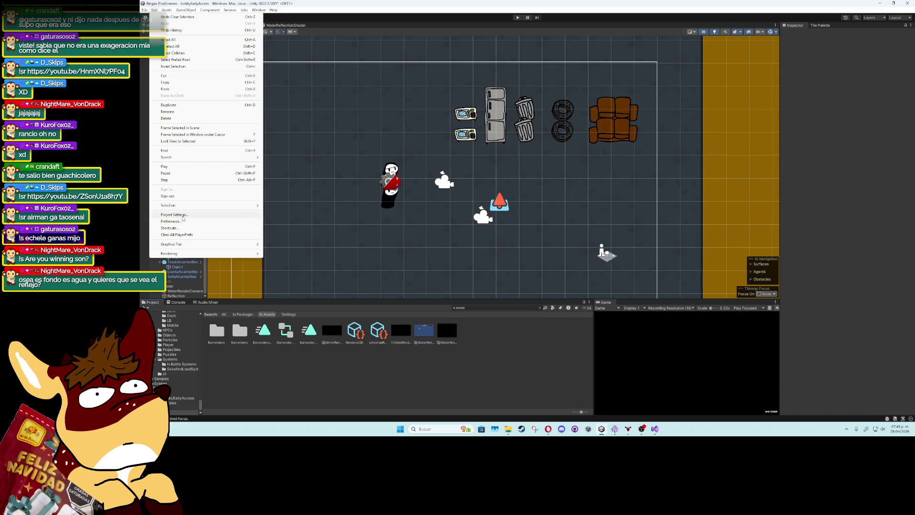
left_click(183, 216)
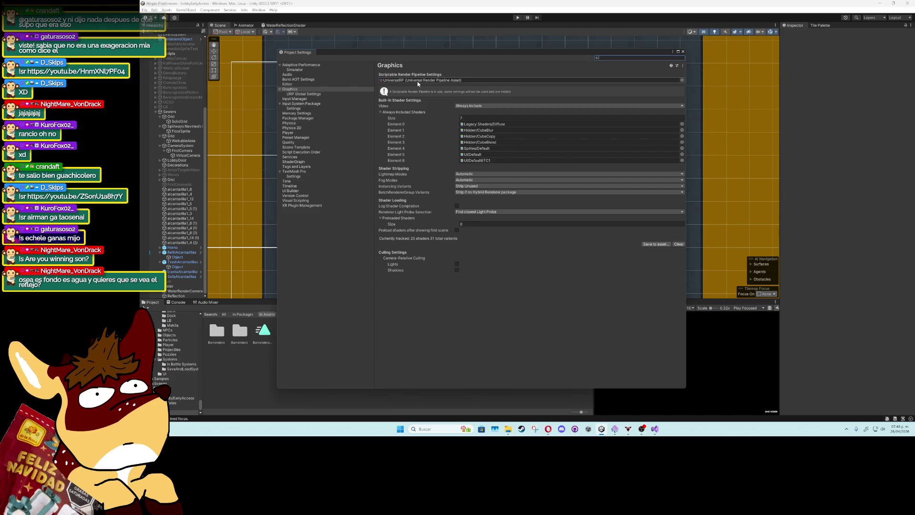
left_click(431, 81)
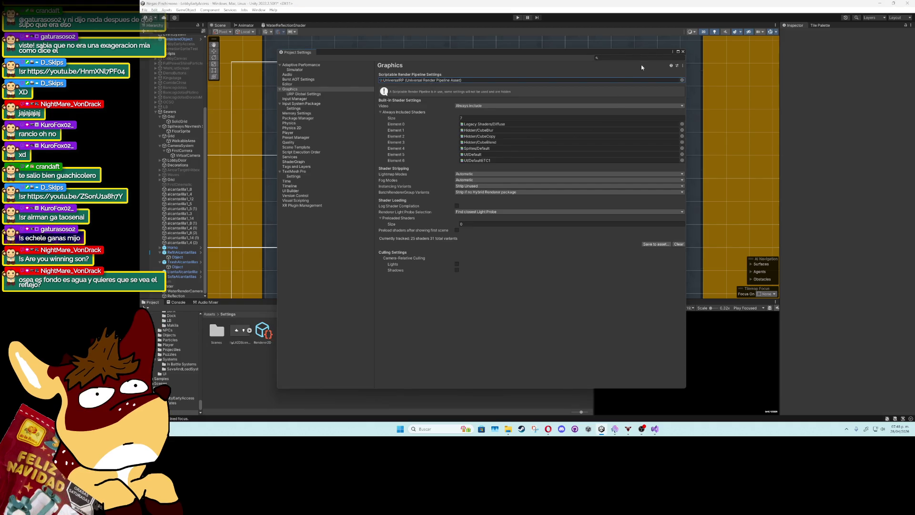
left_click(682, 52)
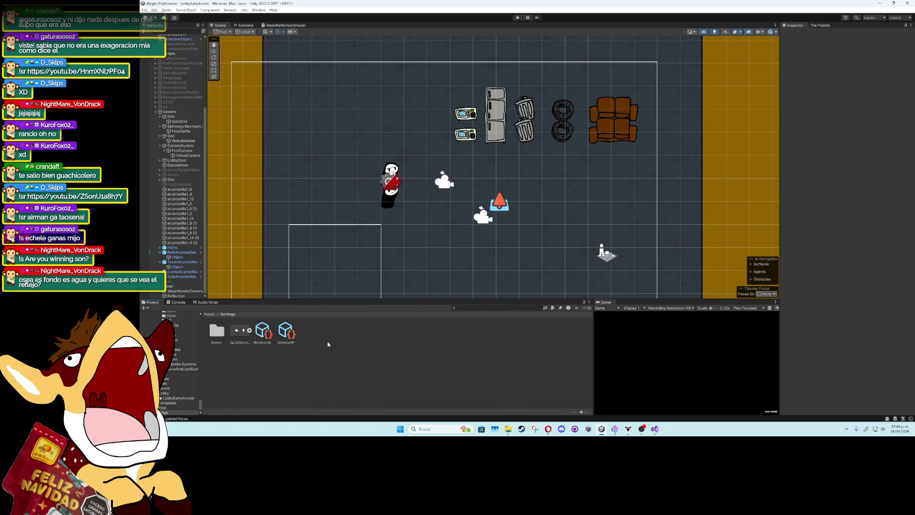
left_click(286, 333)
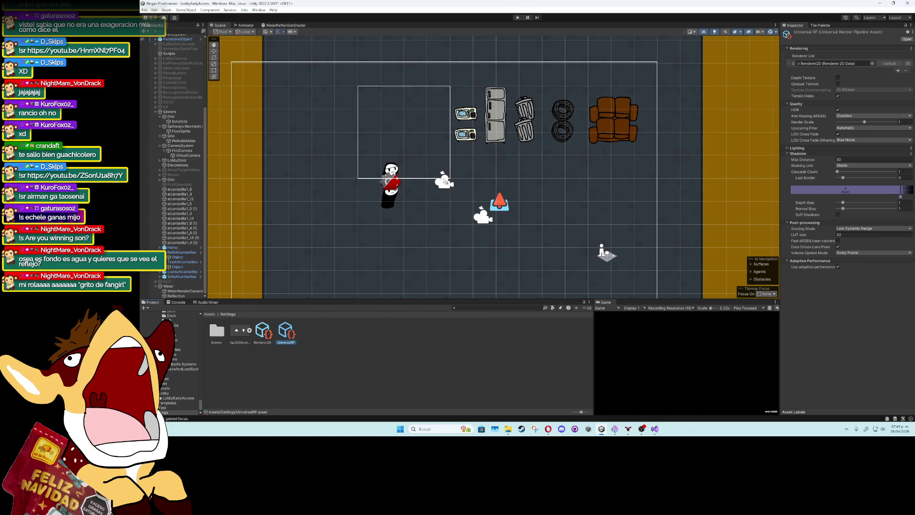
Switch to the Move tool and zoom the Scene view out
left_click(213, 51)
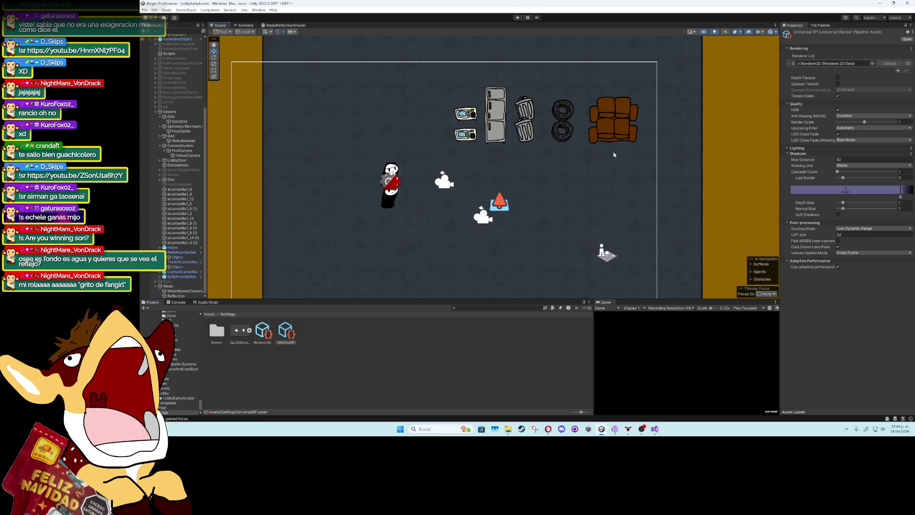
scroll(707, 185, "down", 1)
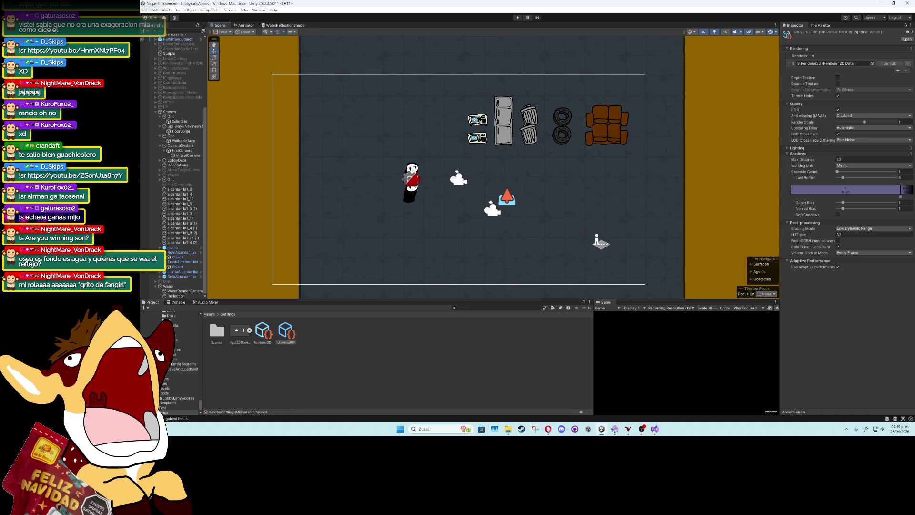
scroll(430, 211, "down", 1)
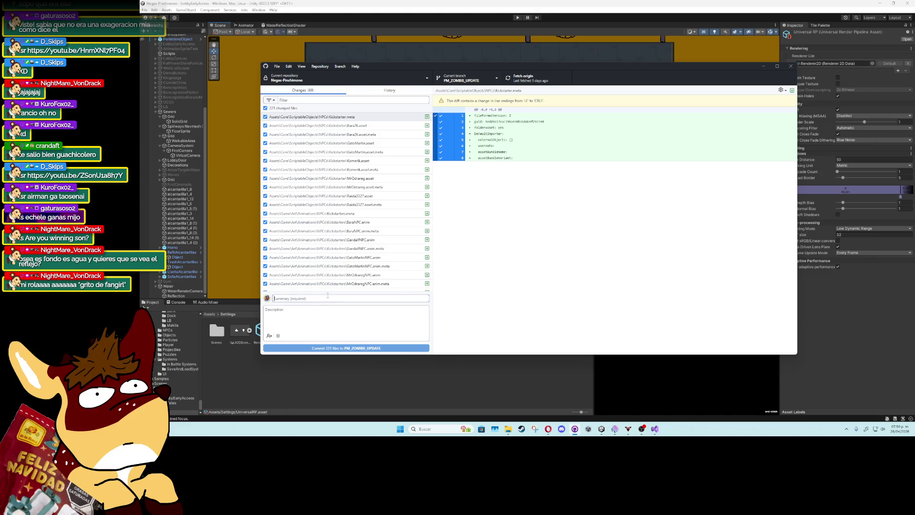
Commit all 221 files to PM_ZOMBIE_UPDATE with a Universal render pipeline Renderer List summary, then push to origin
left_click(328, 296)
type("Befor")
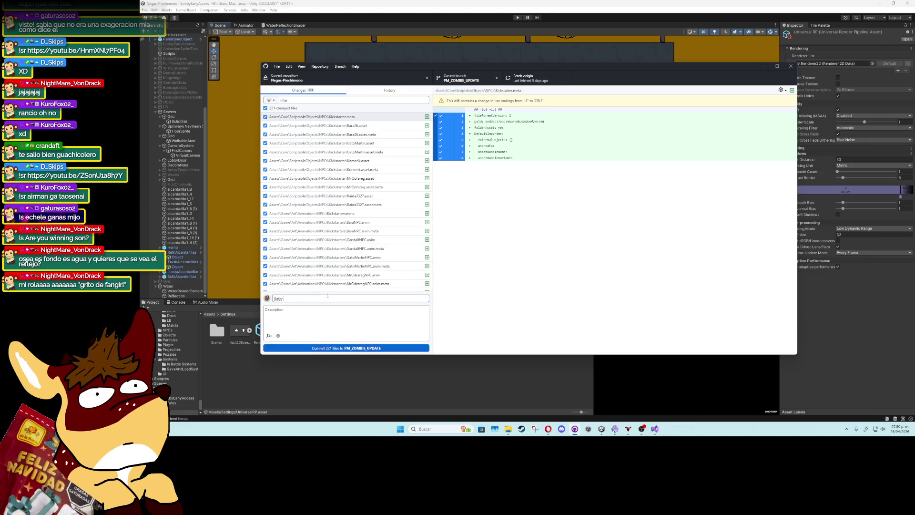
type("e mod")
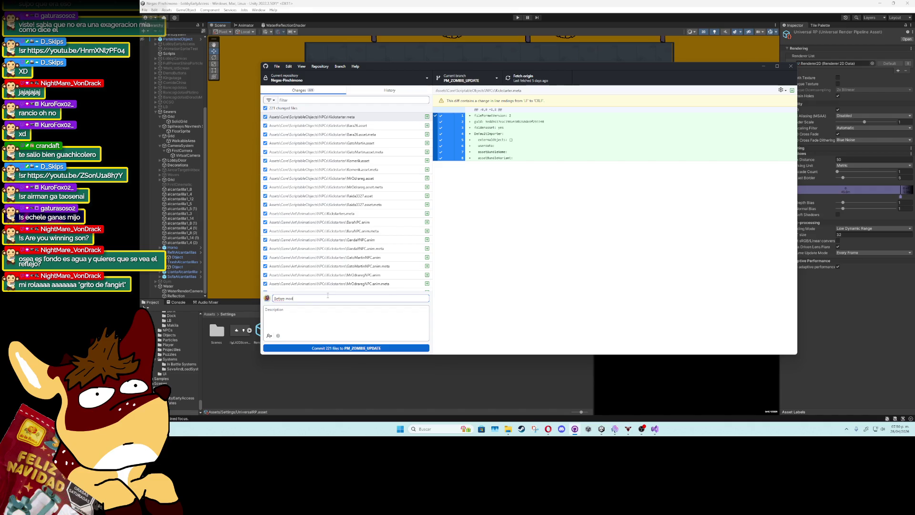
type("ify U")
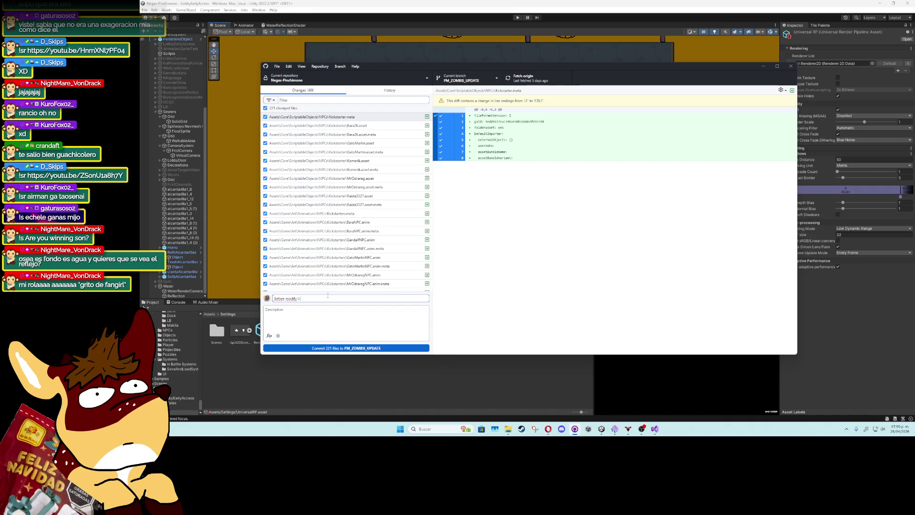
type("niversal render pipeline . render")
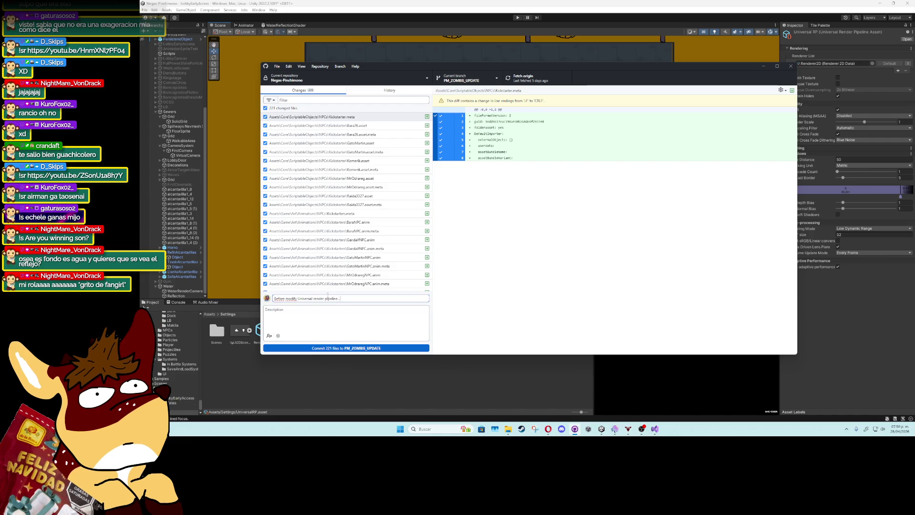
key("BackSpace")
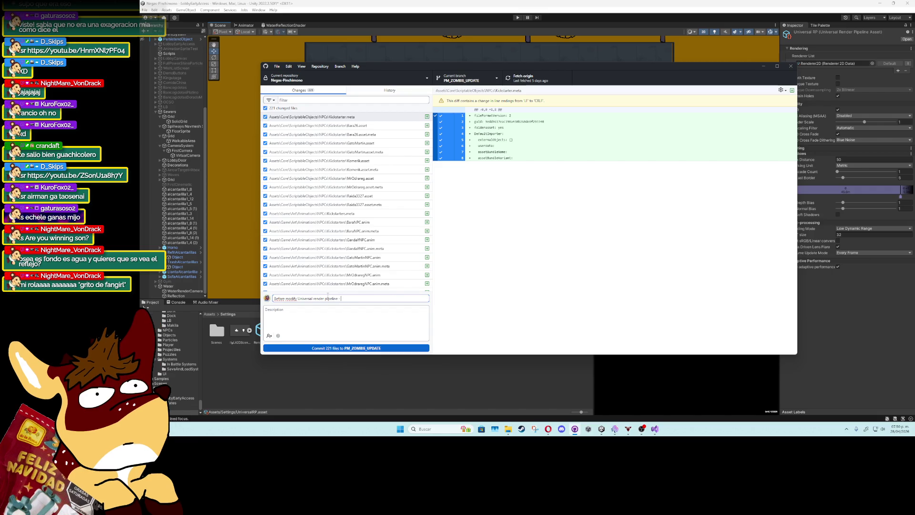
type("- Render List")
scroll(424, 219, "down", 1)
key("ctrl+Return")
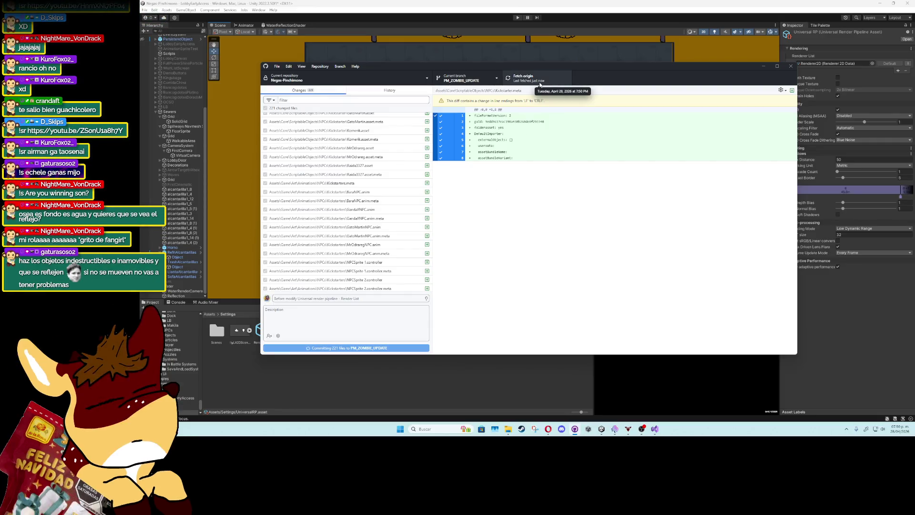
left_click(536, 81)
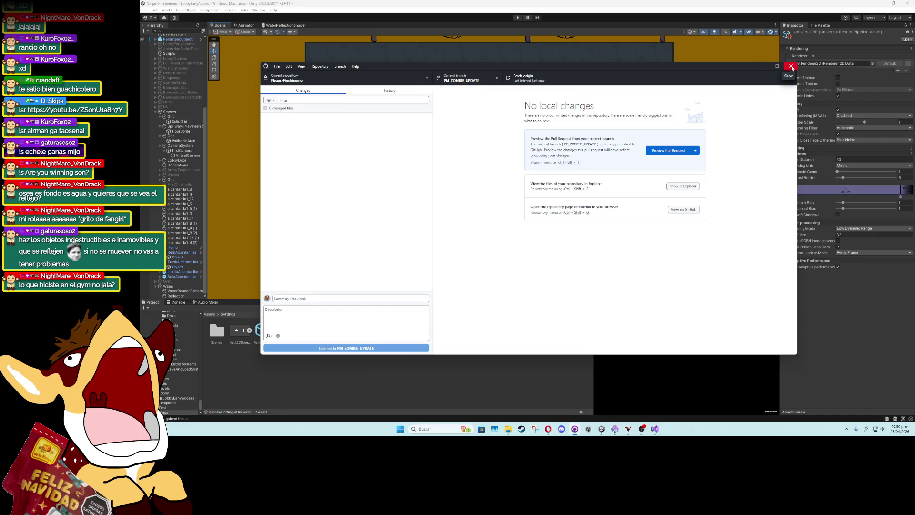
Close GitHub Desktop and start Play mode with Ctrl+P
left_click(792, 66)
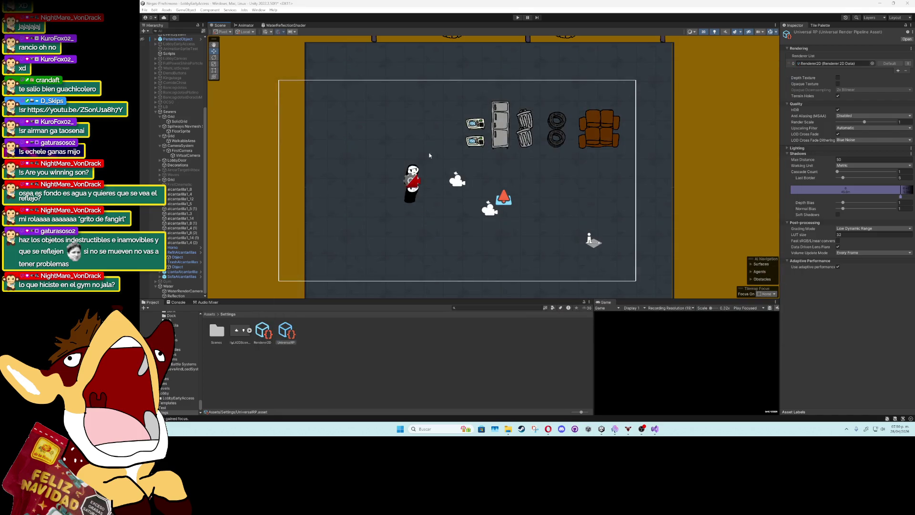
scroll(429, 155, "up", 2)
key("ctrl+p")
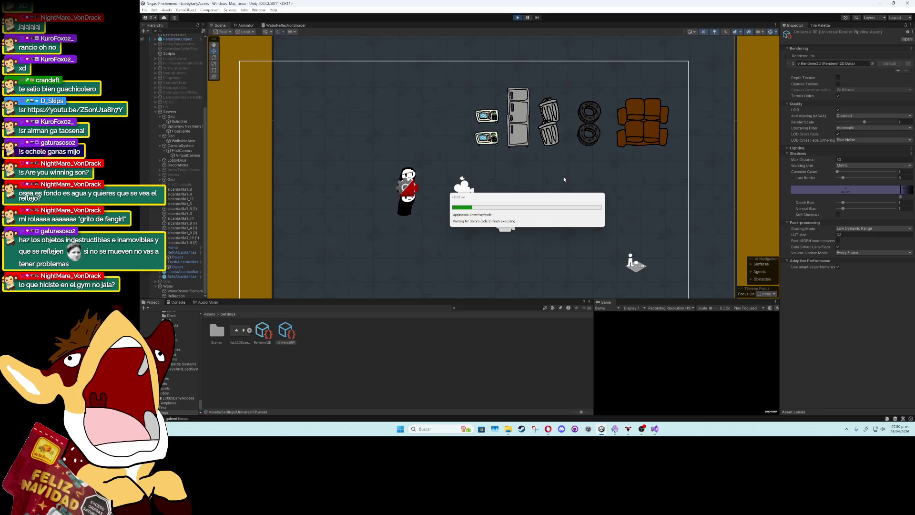
Walk the player around the fridge and microwaves with the W, A, S, D keys
key("d")
key("w")
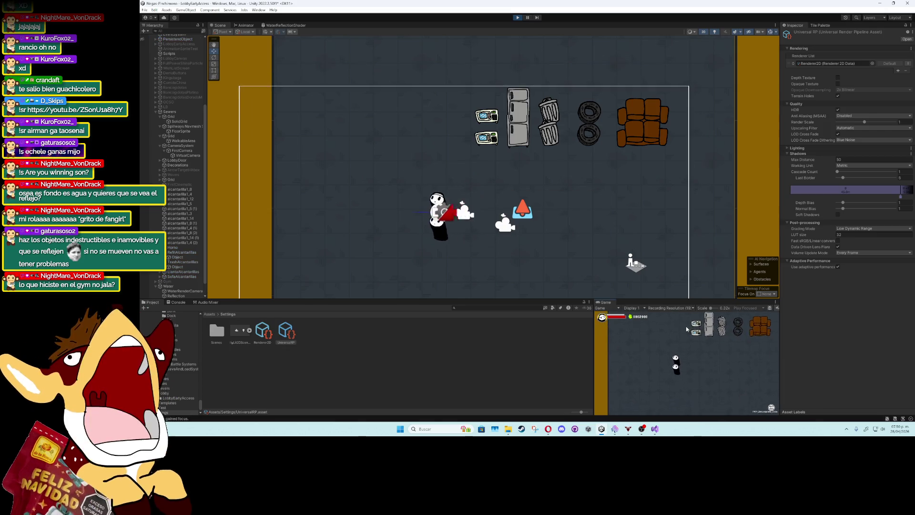
key("d")
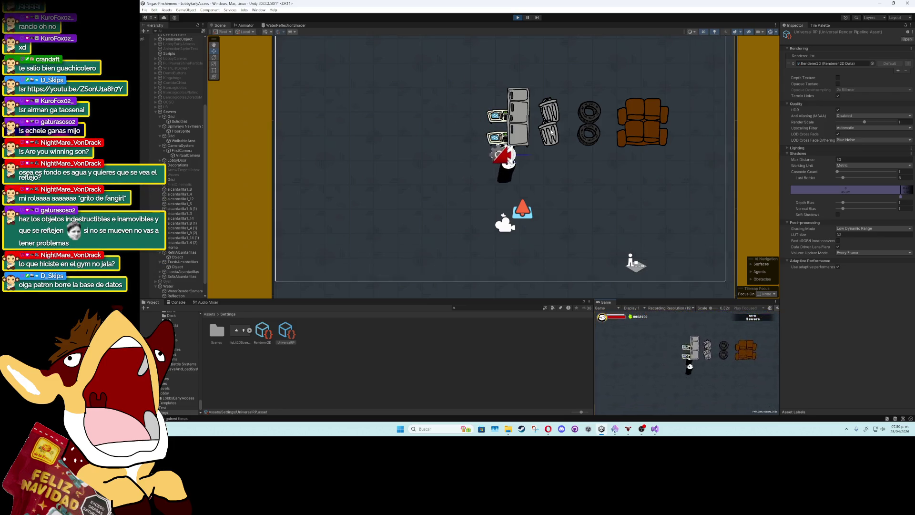
key("a")
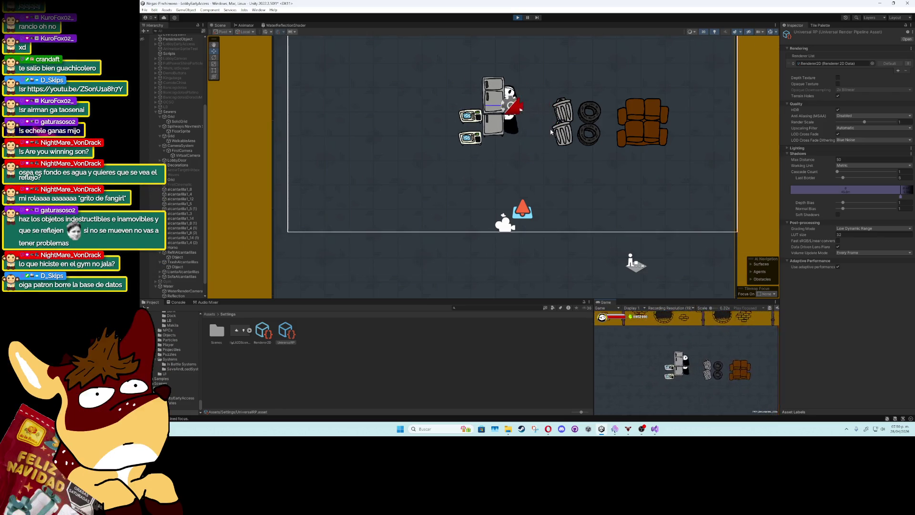
key("s")
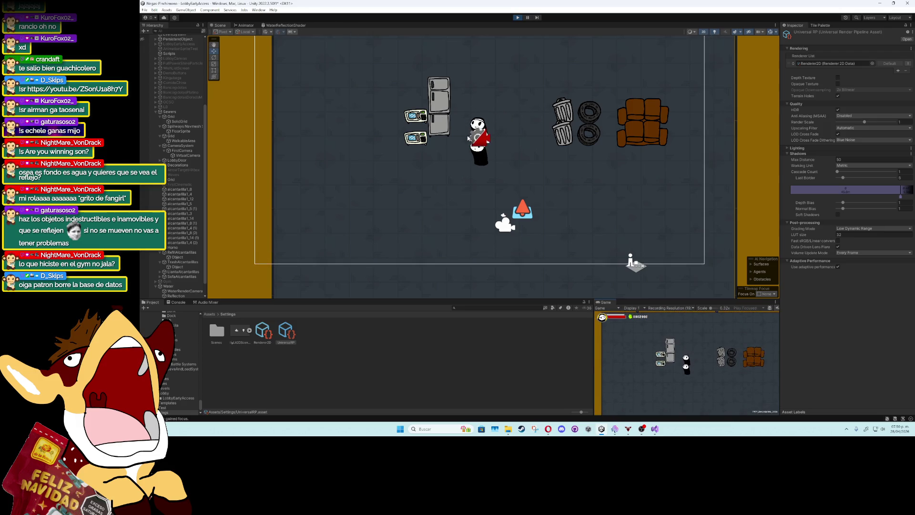
key("w")
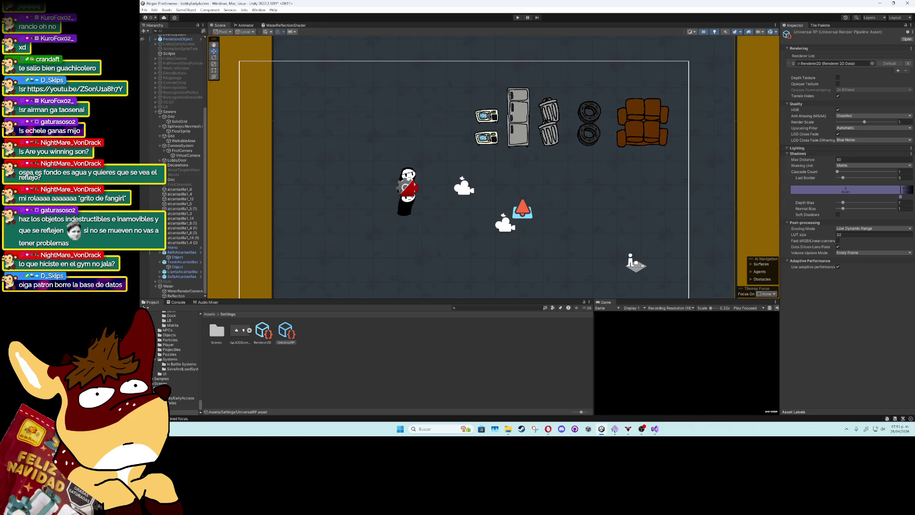
Add a second, empty (None) slot to the UniversalRP Renderer List after briefly inspecting Renderer2D
left_click(898, 70)
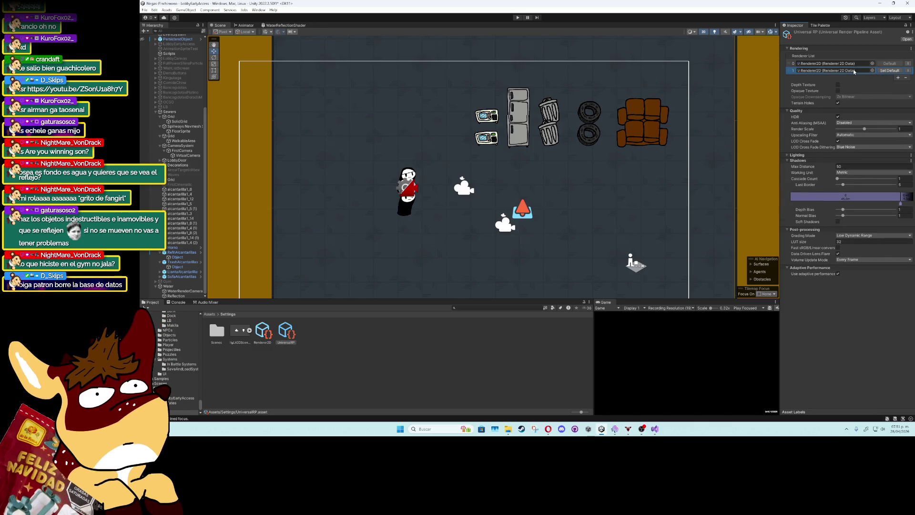
double_click(834, 70)
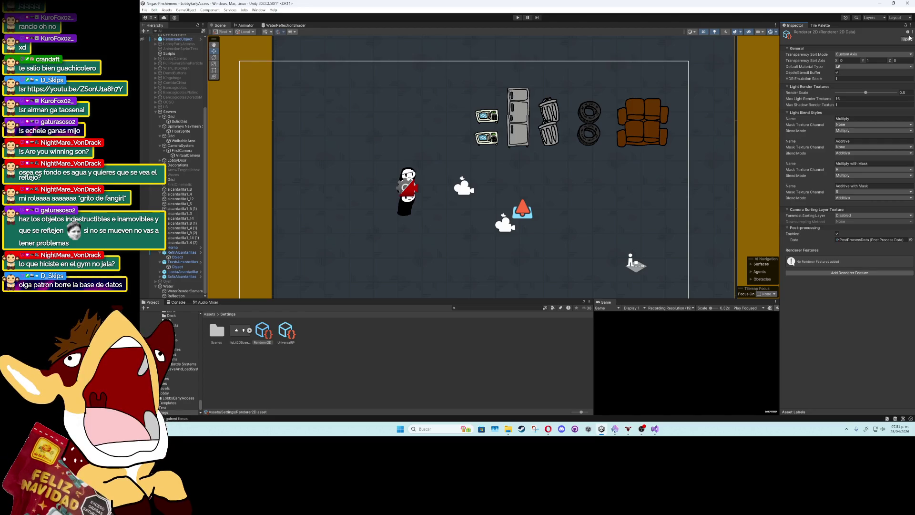
left_click(290, 331)
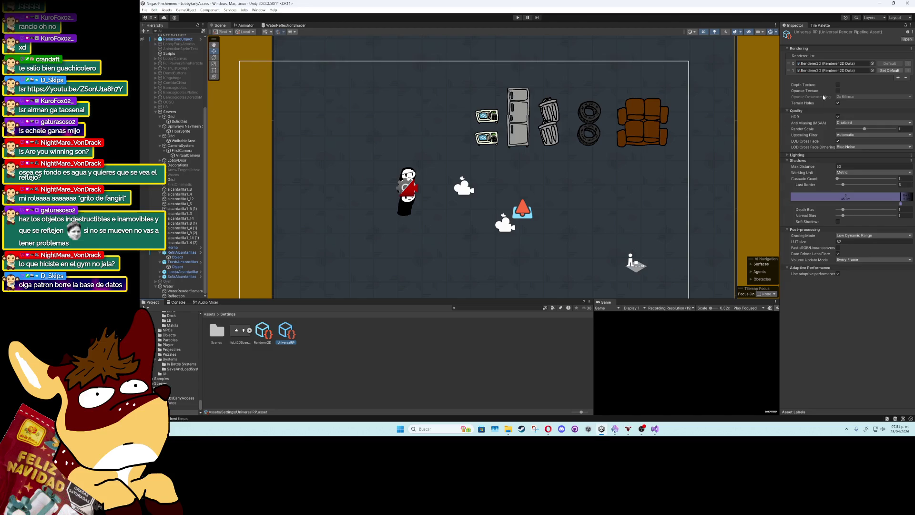
left_click(872, 70)
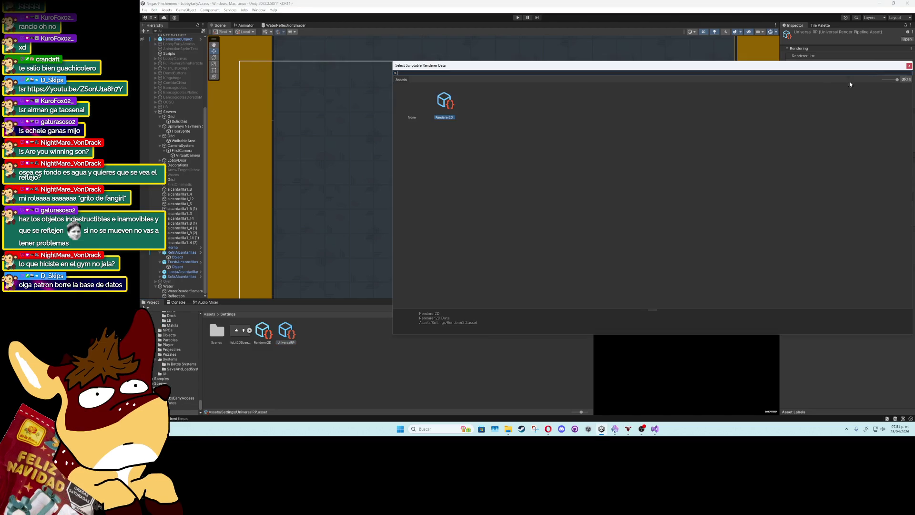
double_click(410, 107)
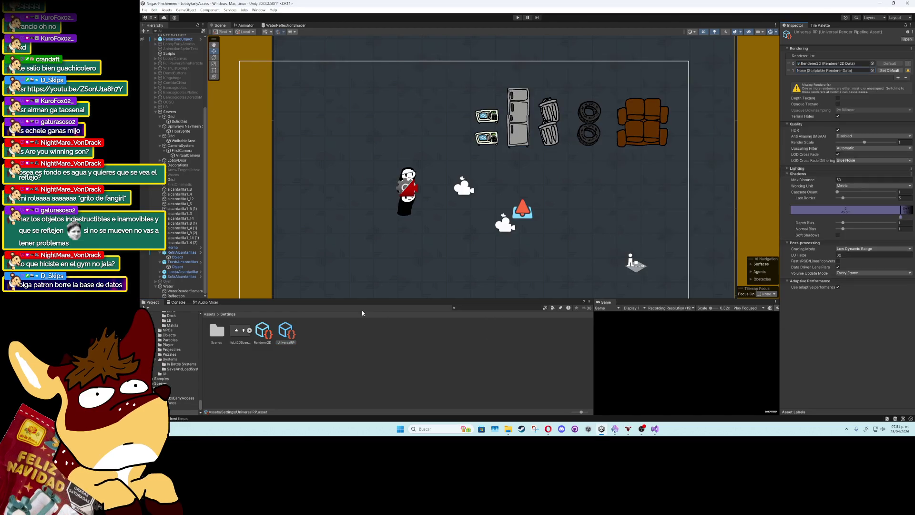
Create a URP 2D Renderer asset named ReflectRender in Assets/Settings
right_click(341, 336)
mouse_move(400, 159)
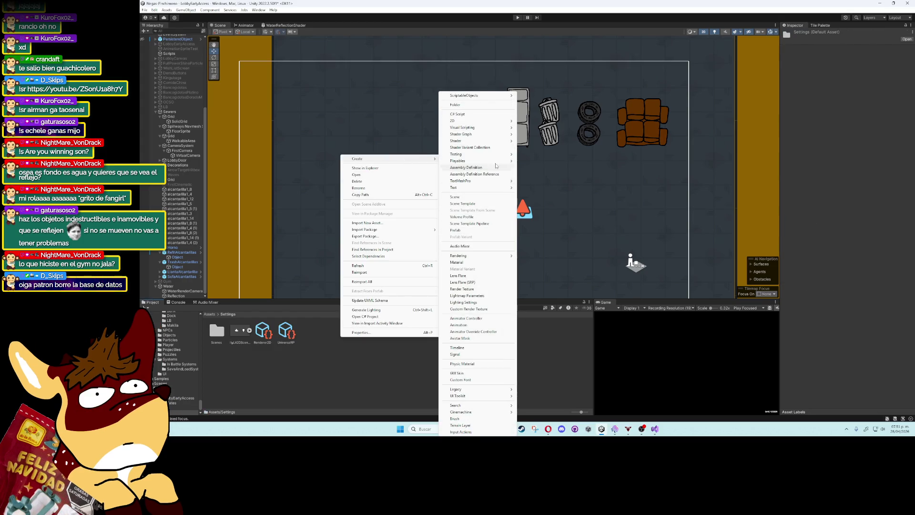
mouse_move(479, 127)
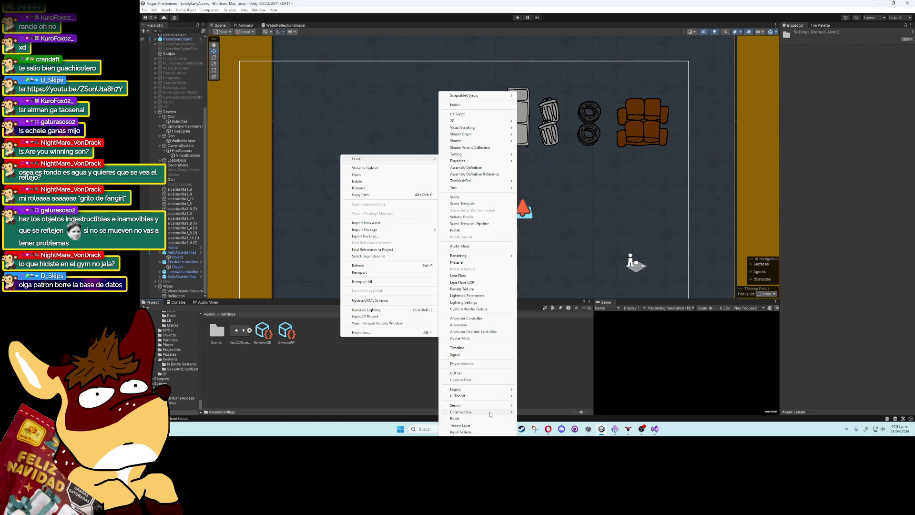
mouse_move(491, 412)
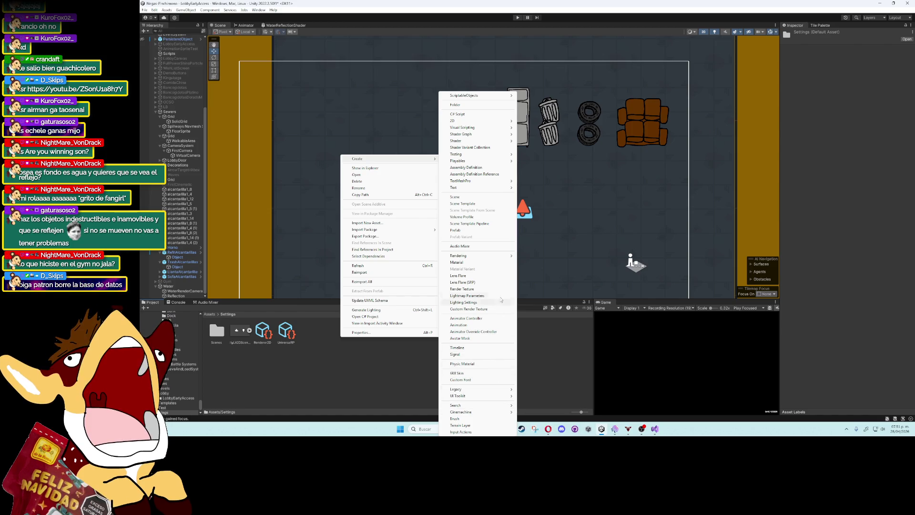
mouse_move(503, 258)
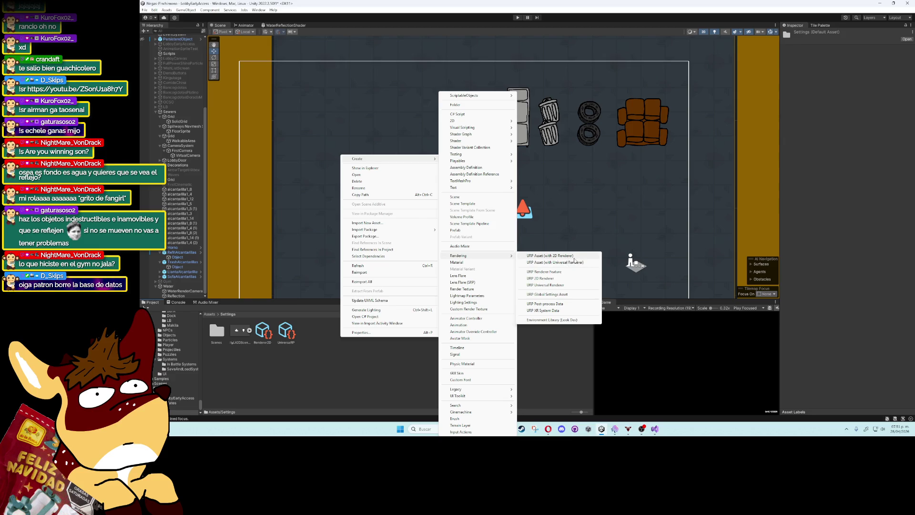
left_click(565, 281)
type("Reflect")
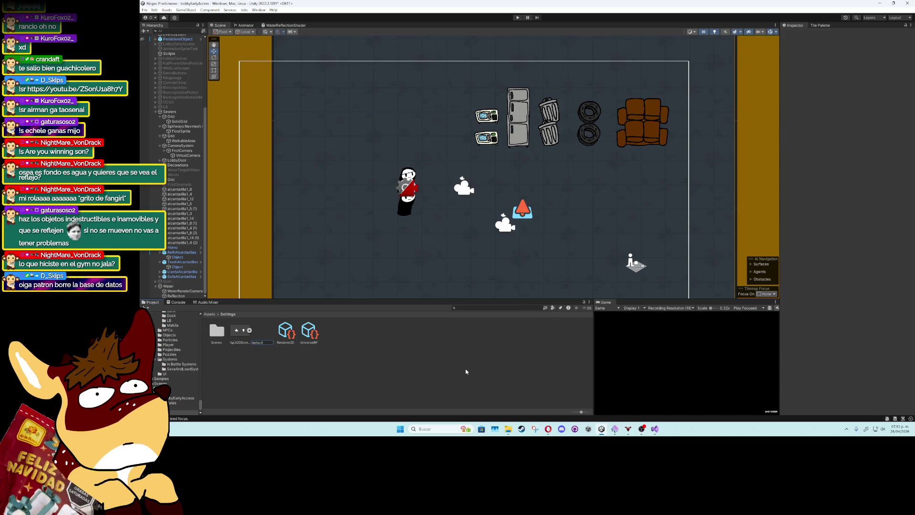
type("ender")
key("Return")
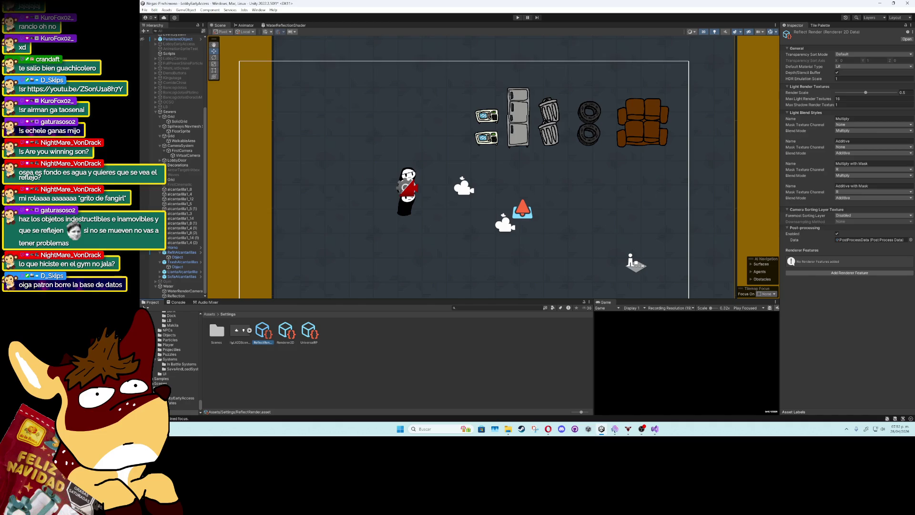
Assign ReflectRender as the UniversalRP asset's second renderer and keep its transparency sort mode at Default
left_click(297, 336)
left_click_drag(264, 334, 832, 71)
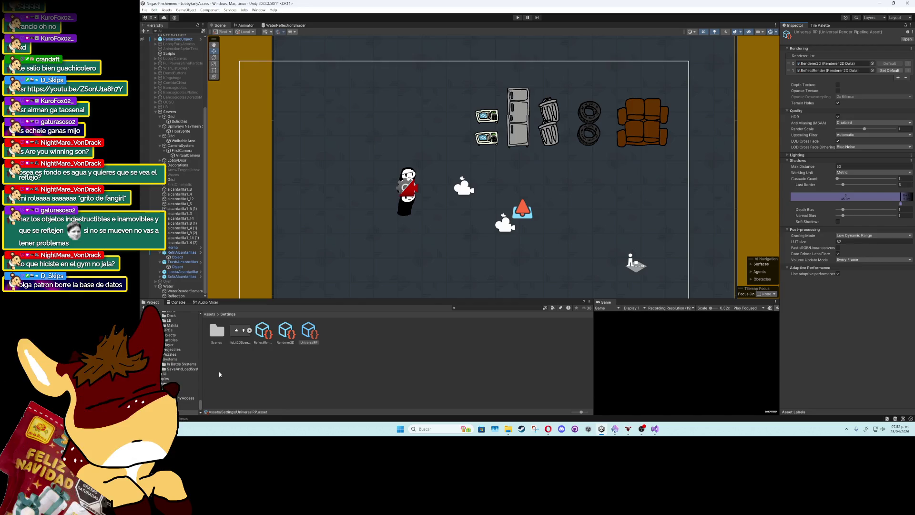
left_click(263, 331)
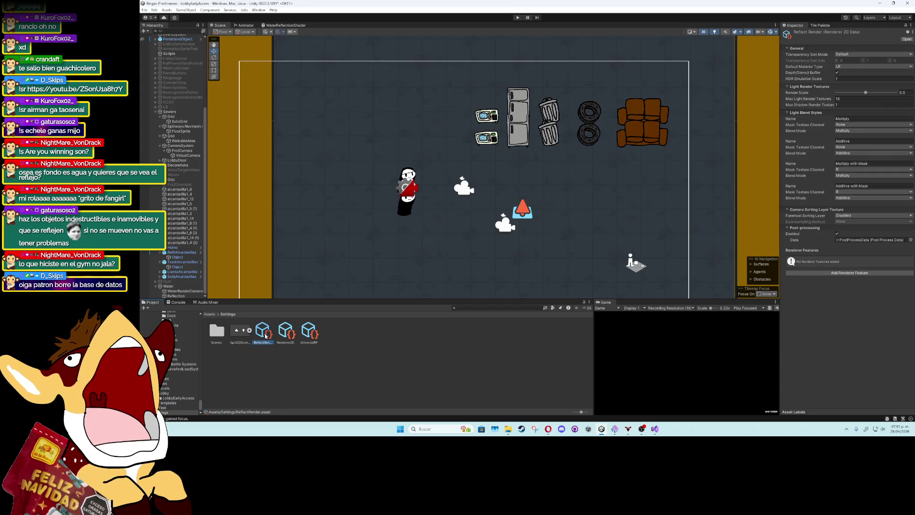
left_click(854, 55)
left_click(862, 294)
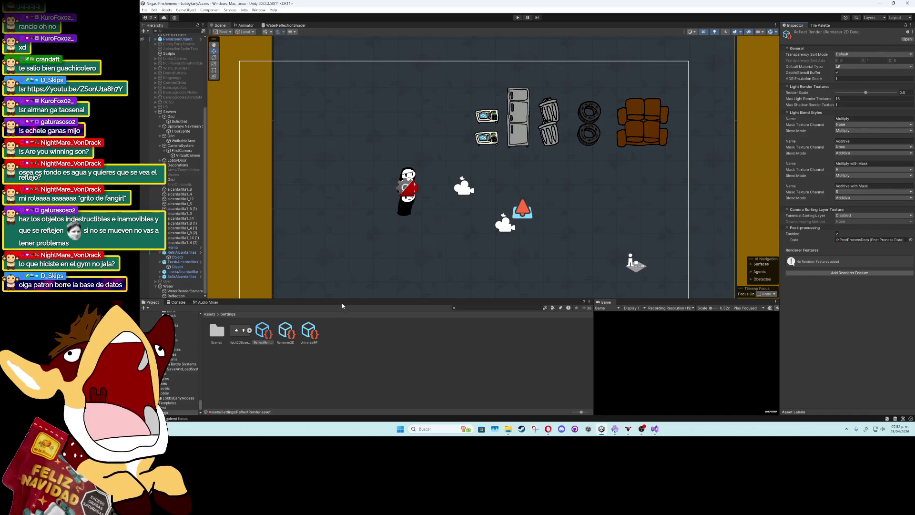
left_click(309, 331)
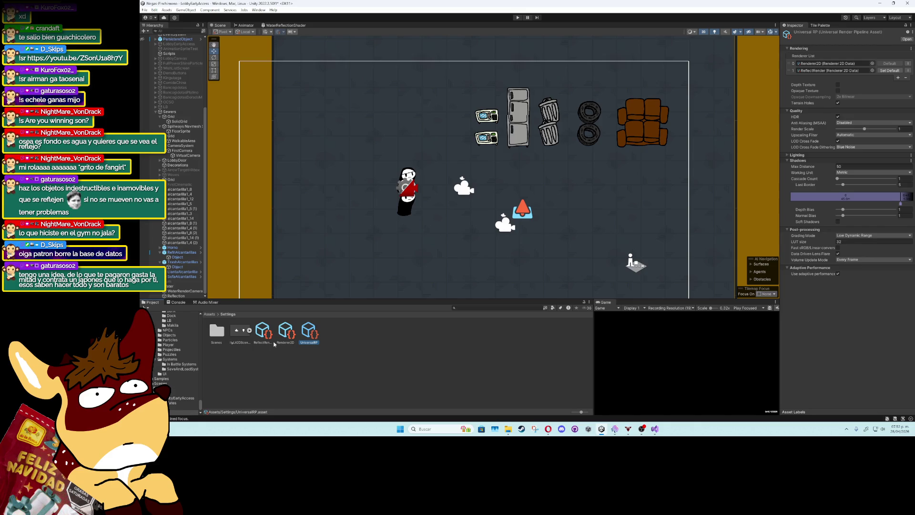
left_click(266, 336)
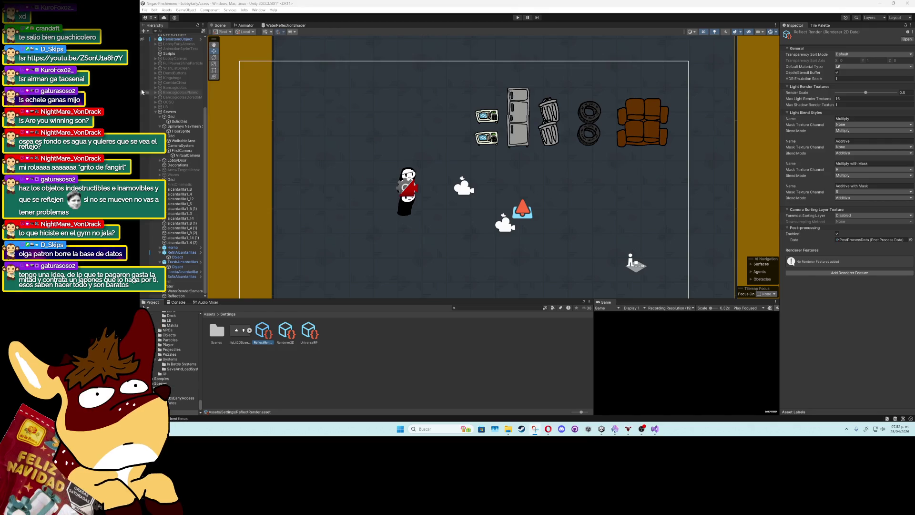
key("super+shift+s")
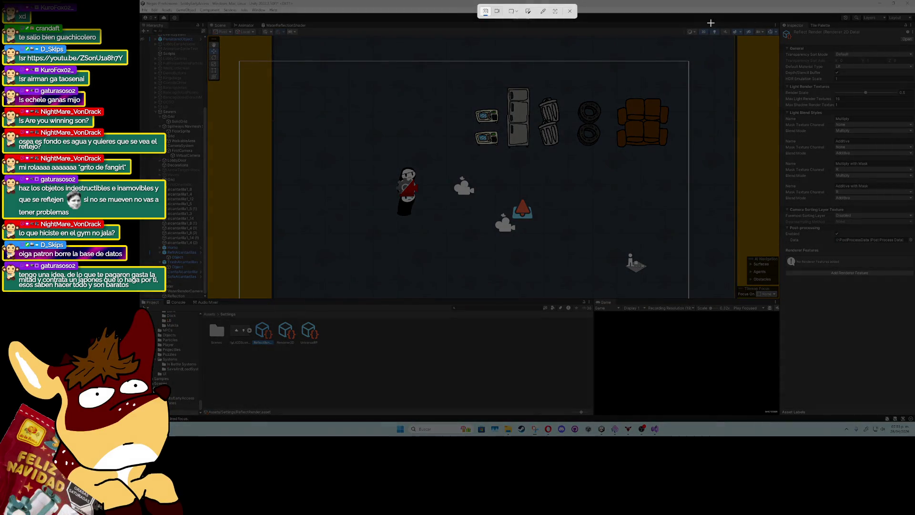
mouse_move(768, 18)
left_mouse_down()
mouse_move(914, 247)
mouse_move(914, 297)
left_mouse_up()
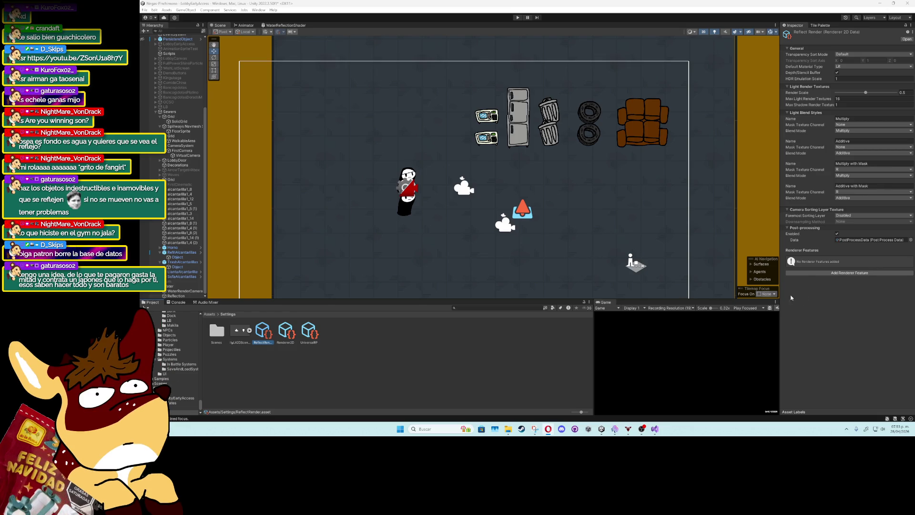
Add a Render Objects renderer feature to ReflectRender and rename it SpritesReflect
left_click(841, 274)
type("render")
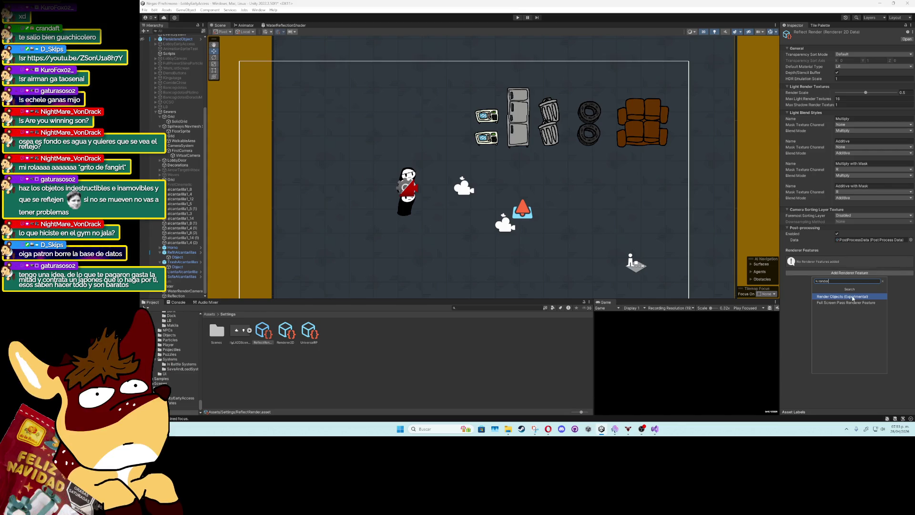
left_click(850, 297)
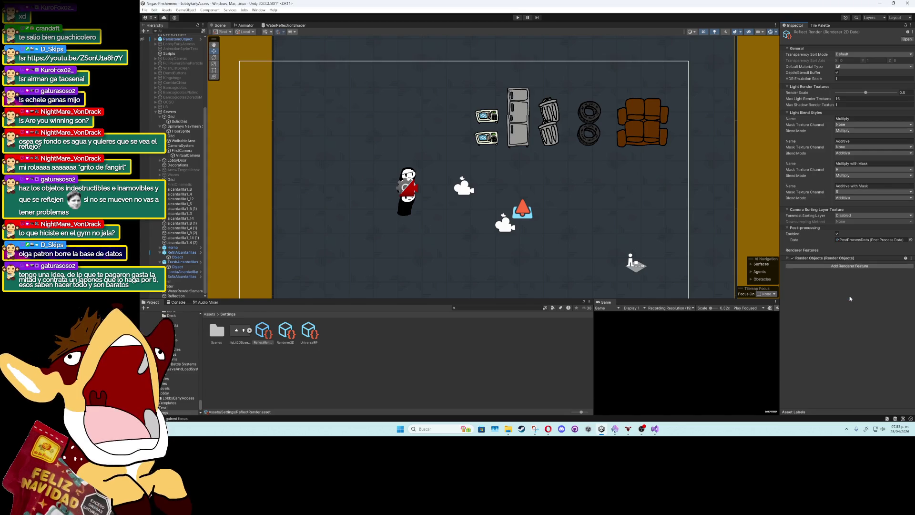
left_click(789, 257)
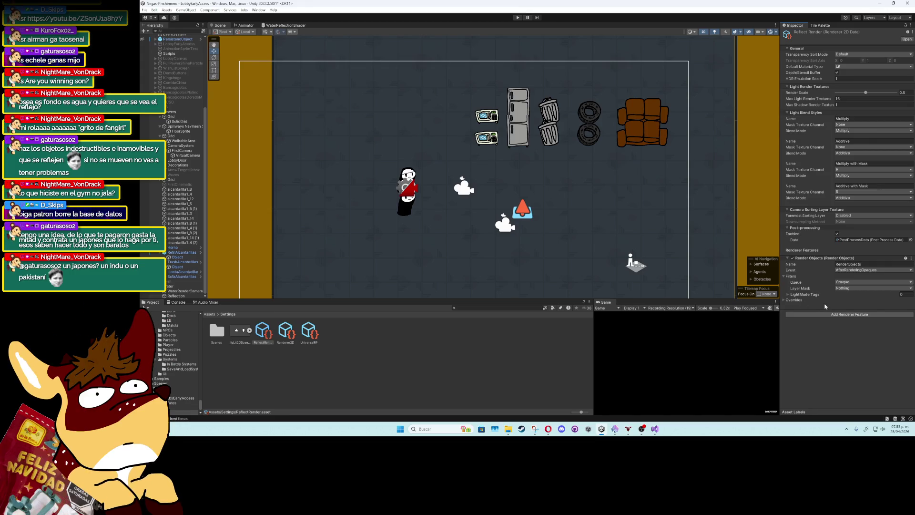
left_click(865, 264)
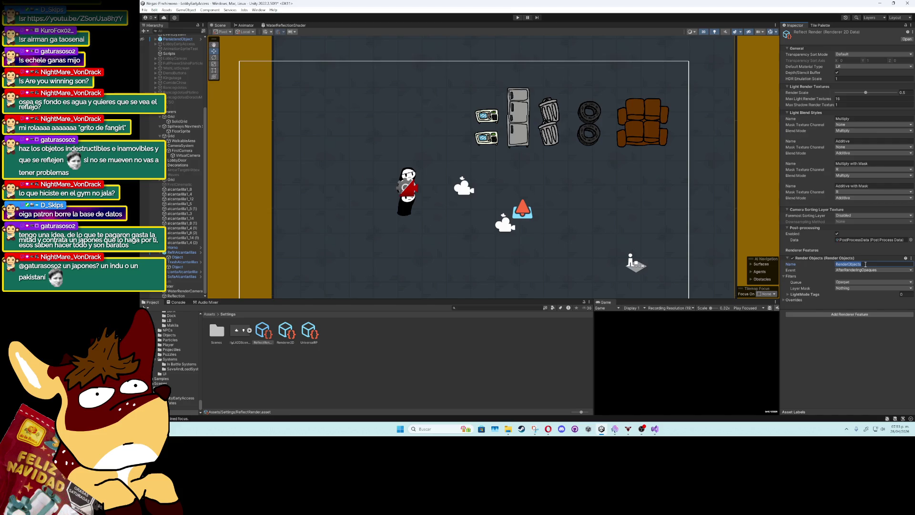
type("SpritesRefle")
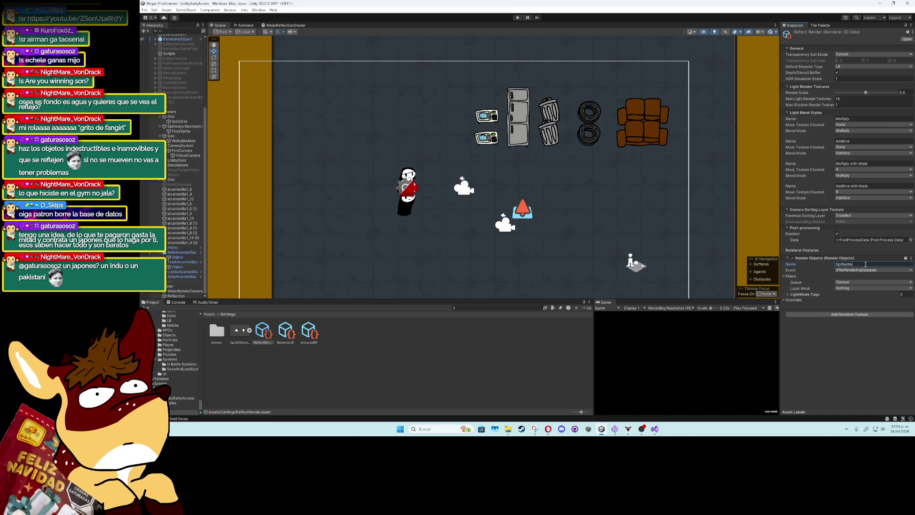
type("ct")
key("Return")
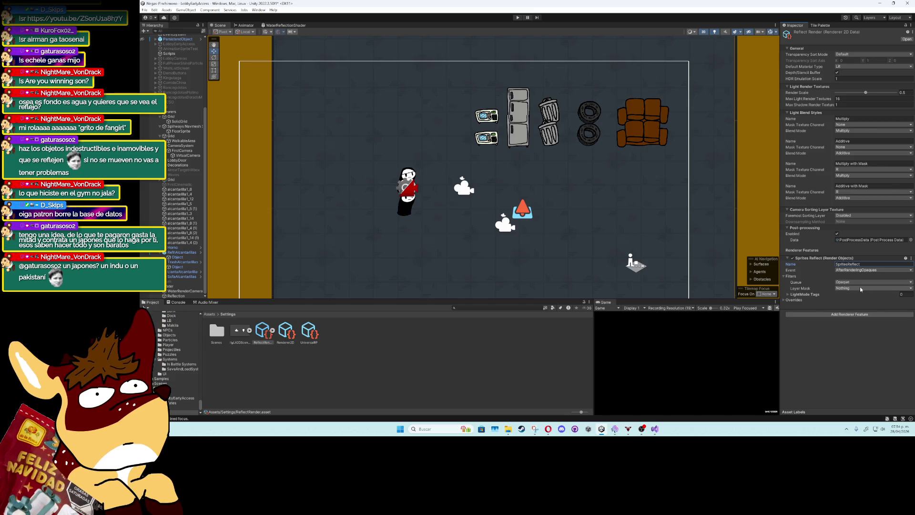
Include Player, ObjectThrownByPlayer, SolidObject, Enemy, ItemHitbox and CollectItemHitbox layers, then expand Overrides for a material
left_click(860, 287)
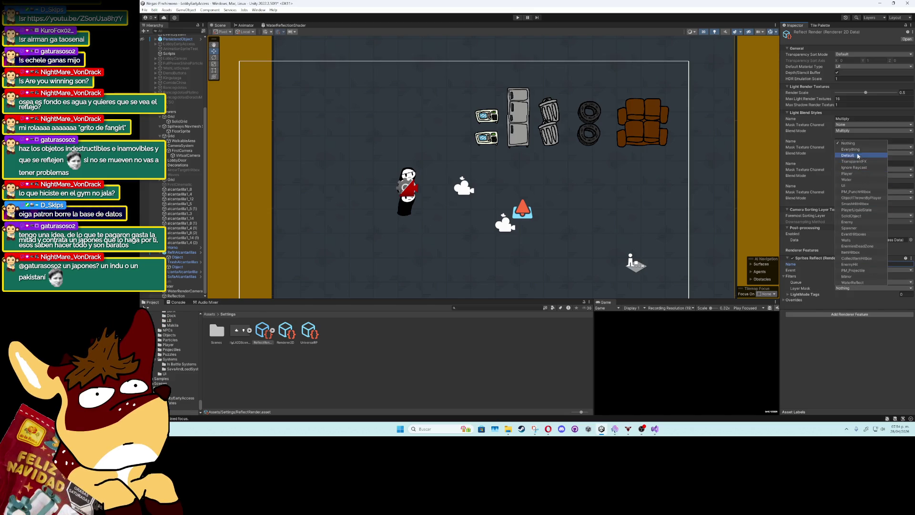
left_click(857, 175)
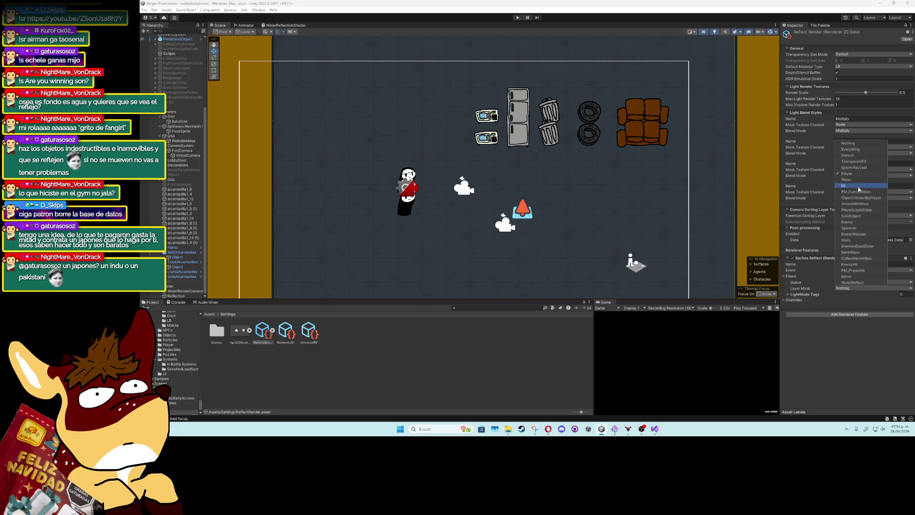
left_click(861, 198)
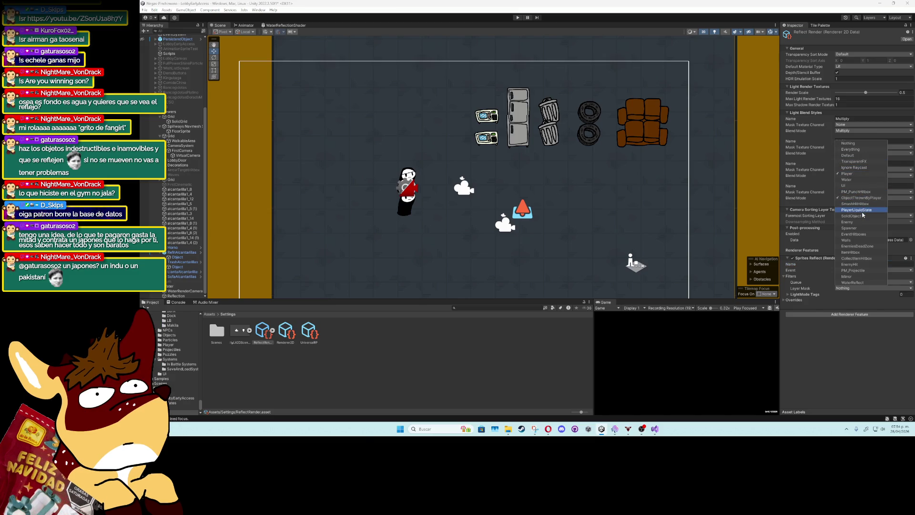
left_click(862, 216)
left_click(861, 222)
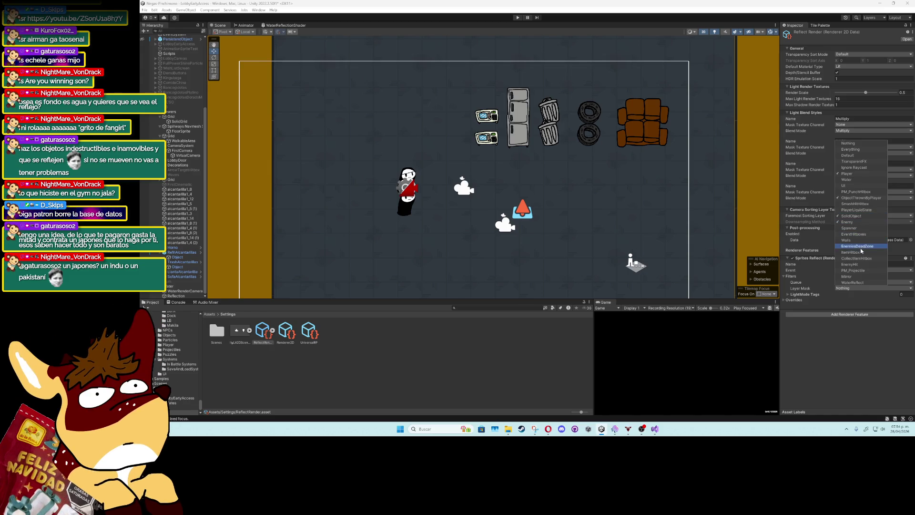
left_click(862, 253)
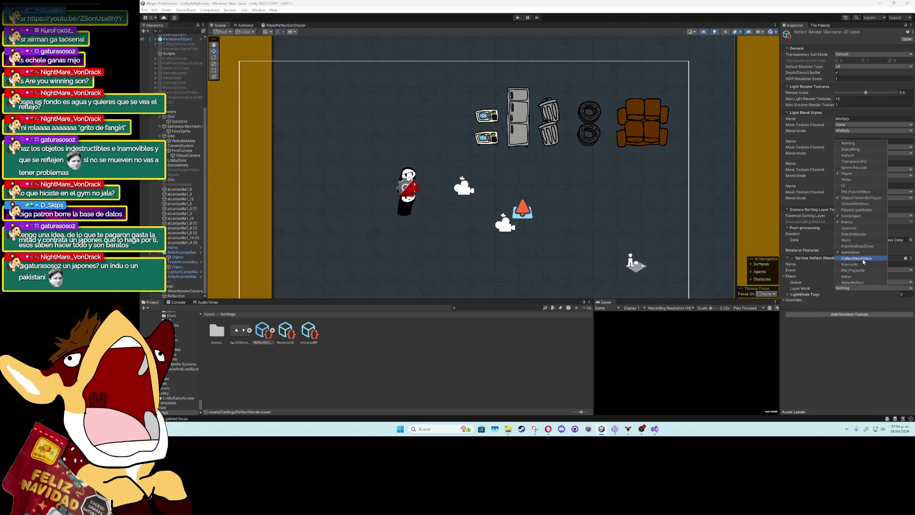
left_click(862, 258)
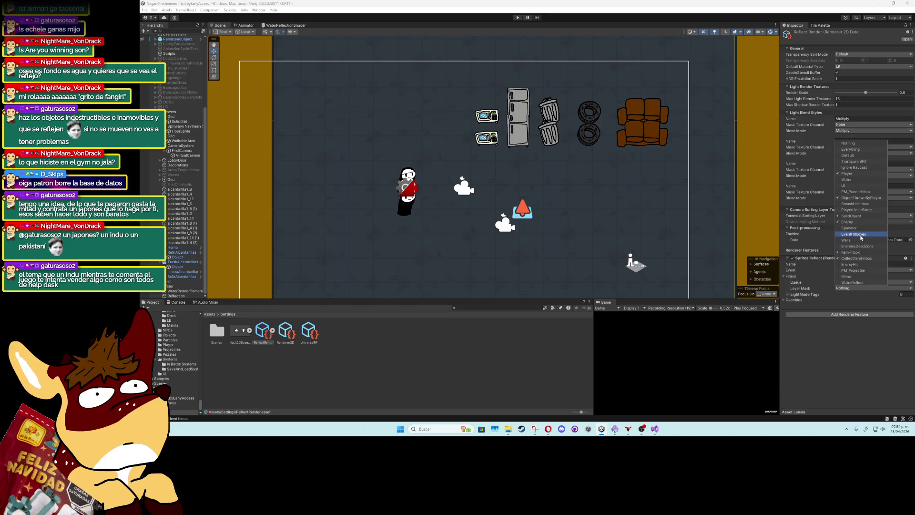
left_click(856, 313)
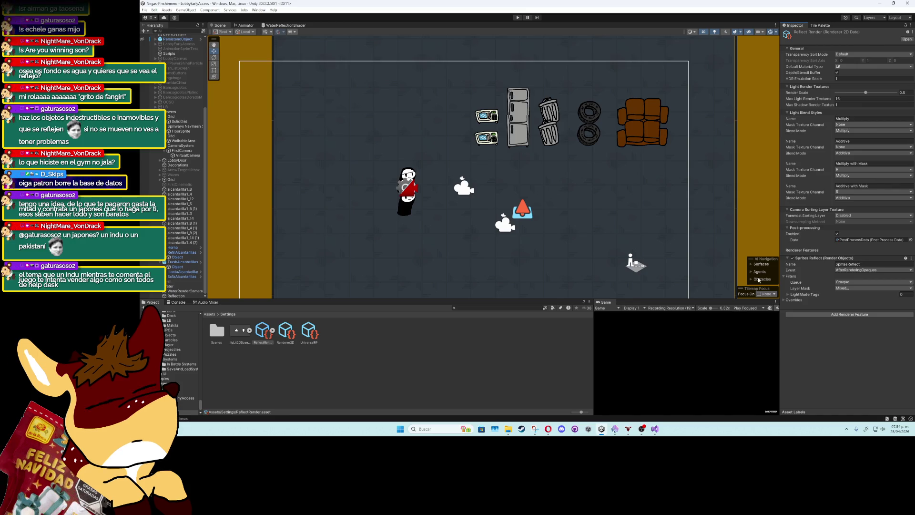
left_click(814, 301)
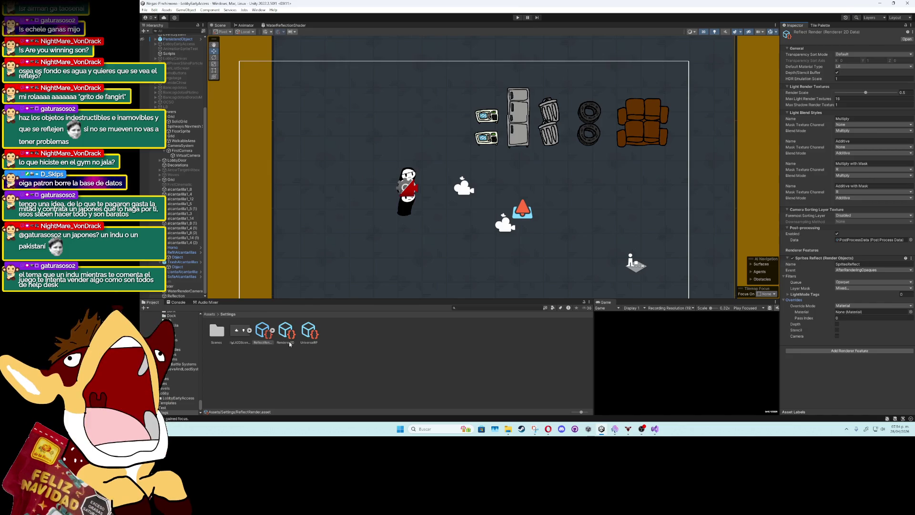
left_click(910, 312)
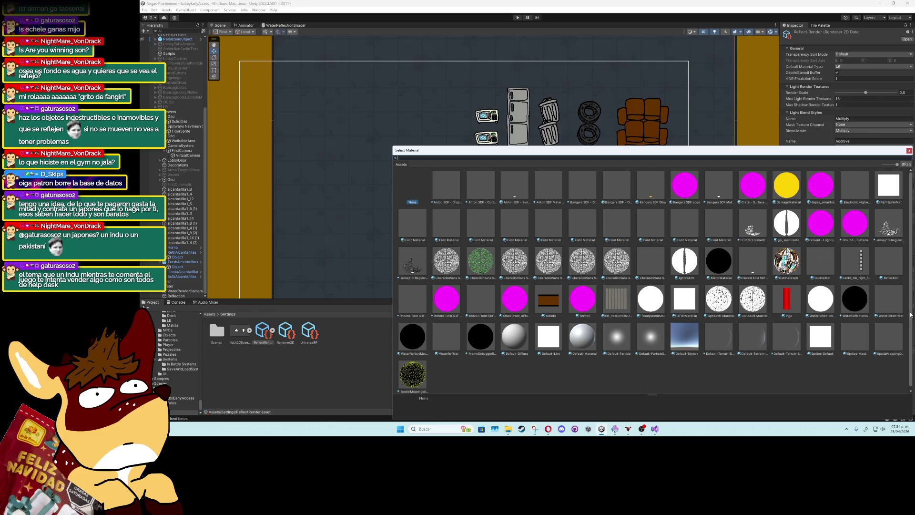
Set SpritesReflect's override material to FlipYSpriteMat and select WaterRenderCamera in the Hierarchy
type("fli")
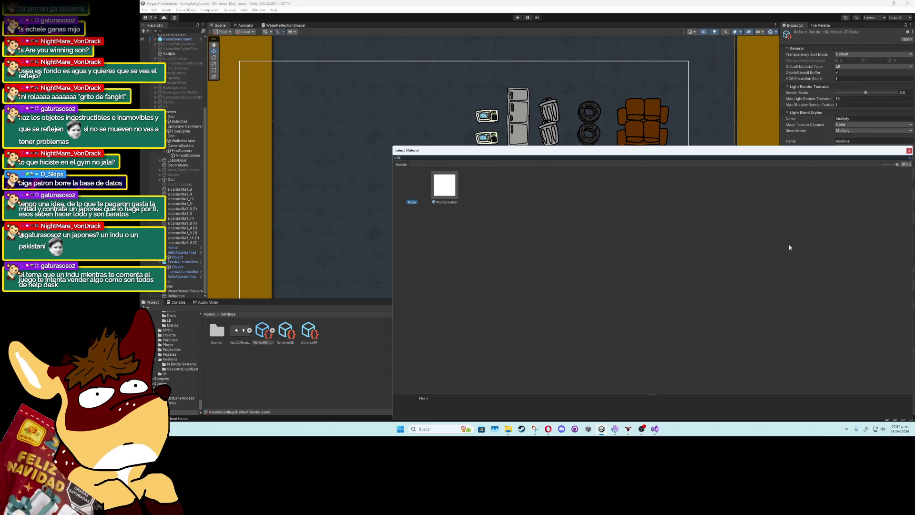
double_click(437, 181)
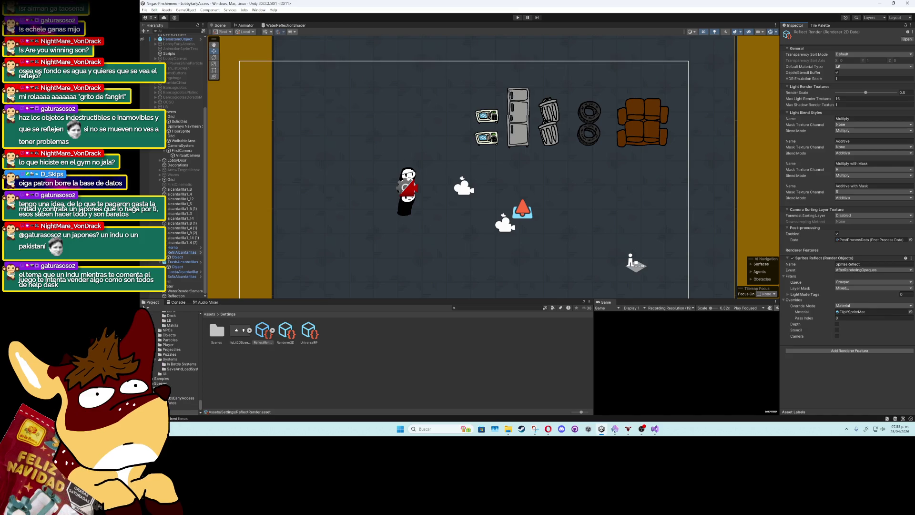
left_click(189, 287)
left_click(190, 291)
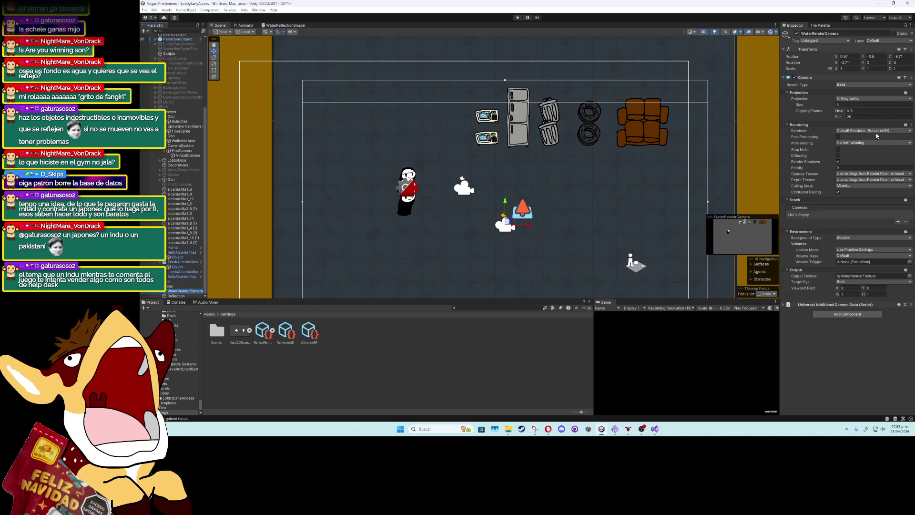
Switch WaterRenderCamera's renderer to 1: ReflectRender and run the game to test the reflection
left_click(876, 136)
left_click(876, 151)
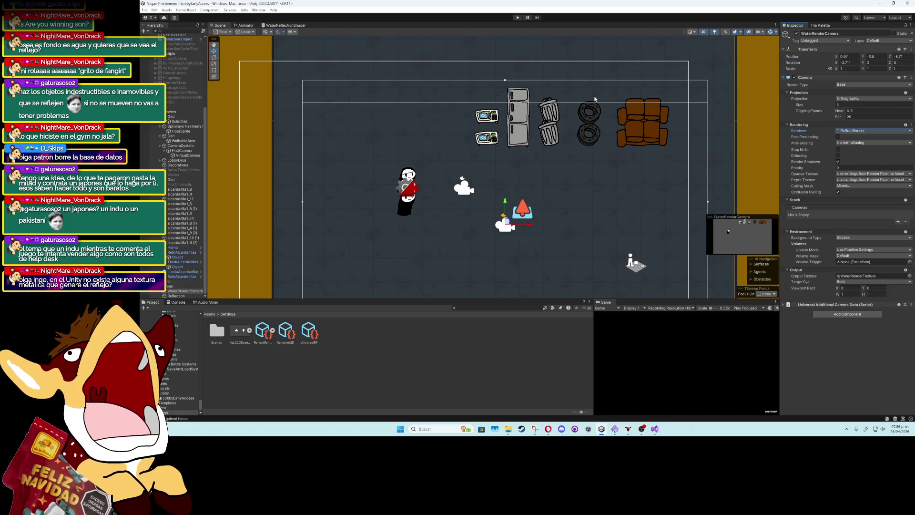
left_click(520, 18)
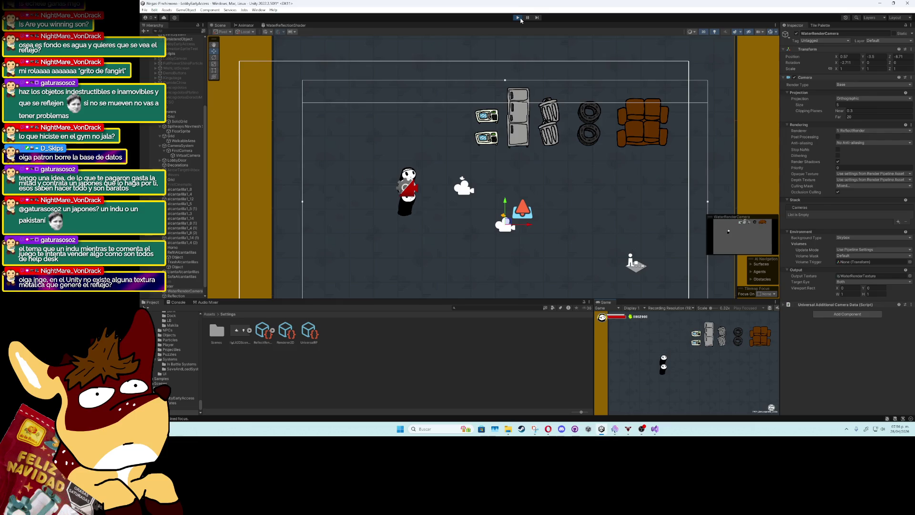
Check the console log and stop the running game
left_click(168, 303)
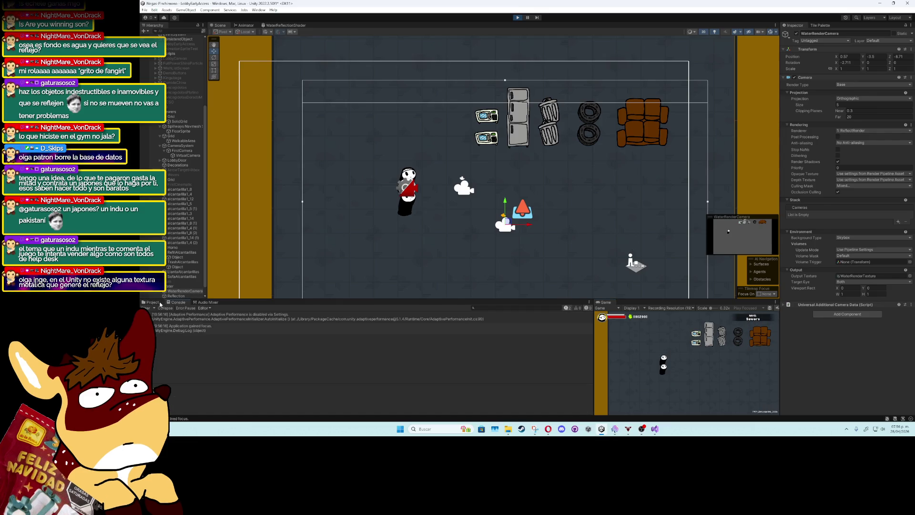
left_click(158, 303)
left_click(518, 18)
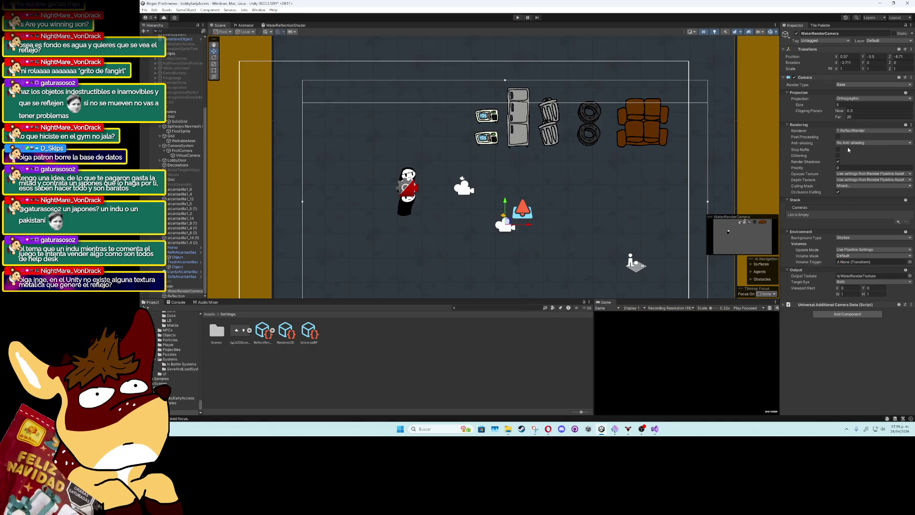
Turn off post-processing on WaterRenderCamera, keeping ReflectRender as its renderer, then inspect Main Camera
left_click(838, 137)
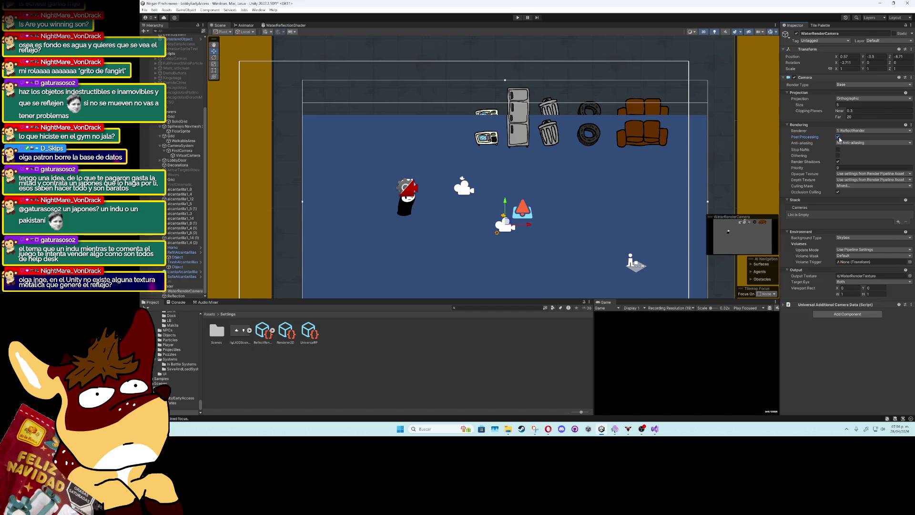
scroll(443, 212, "up", 2)
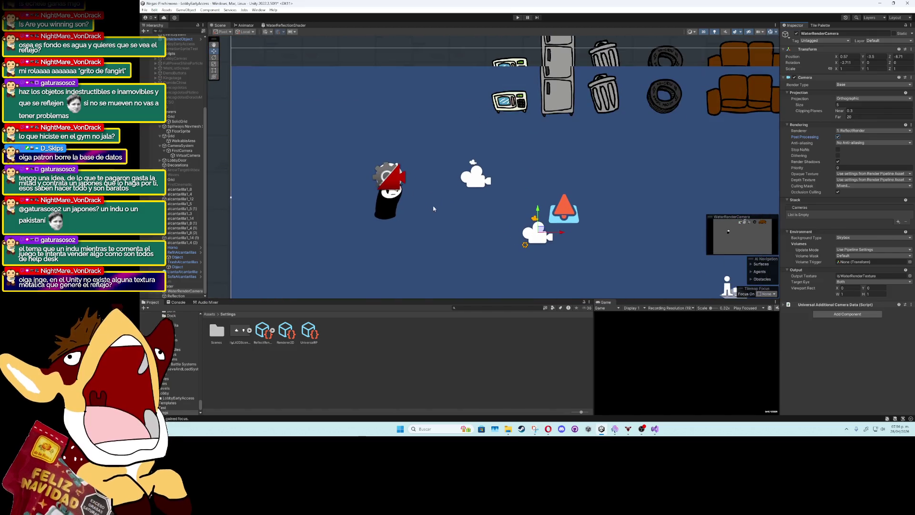
scroll(157, 81, "up", 5)
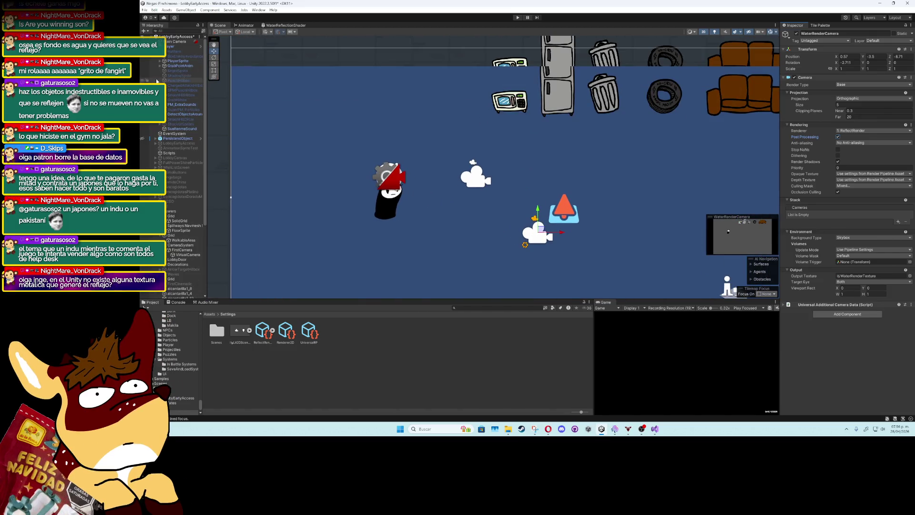
left_click(173, 47)
scroll(177, 167, "down", 7)
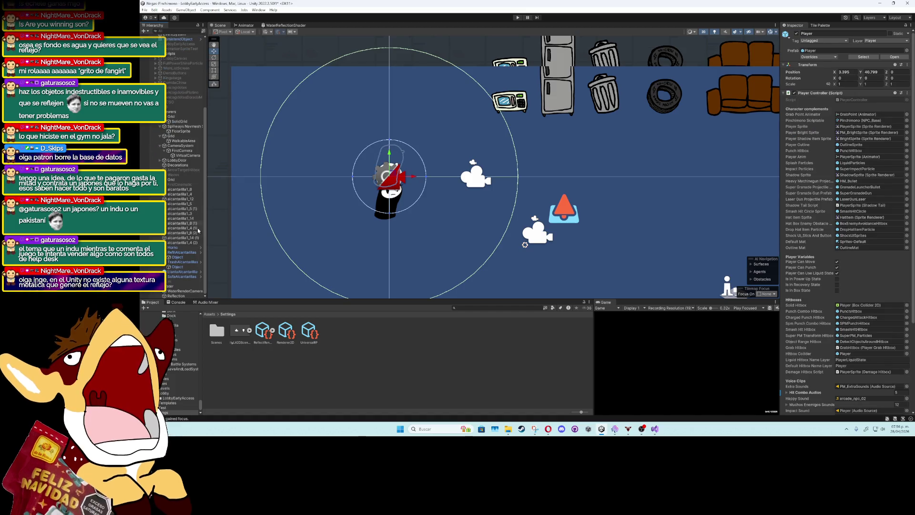
left_click(180, 286)
double_click(181, 291)
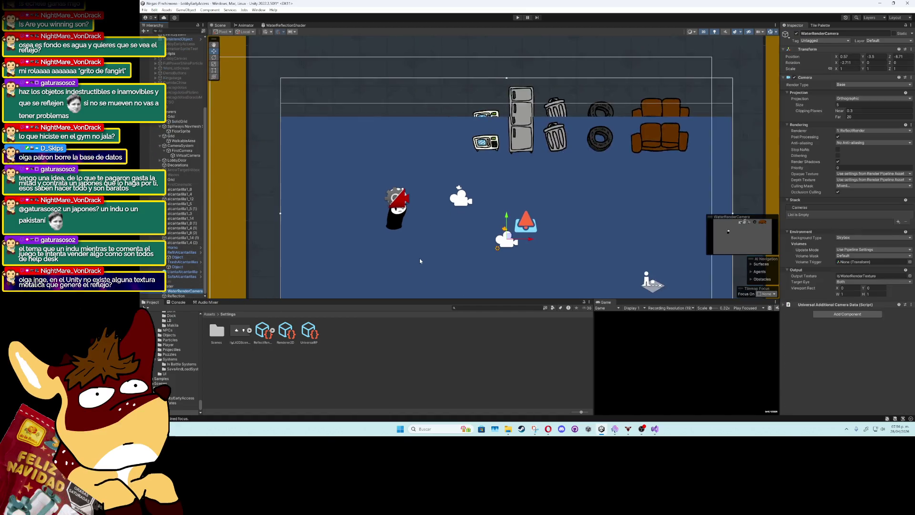
left_click(838, 137)
left_click(853, 143)
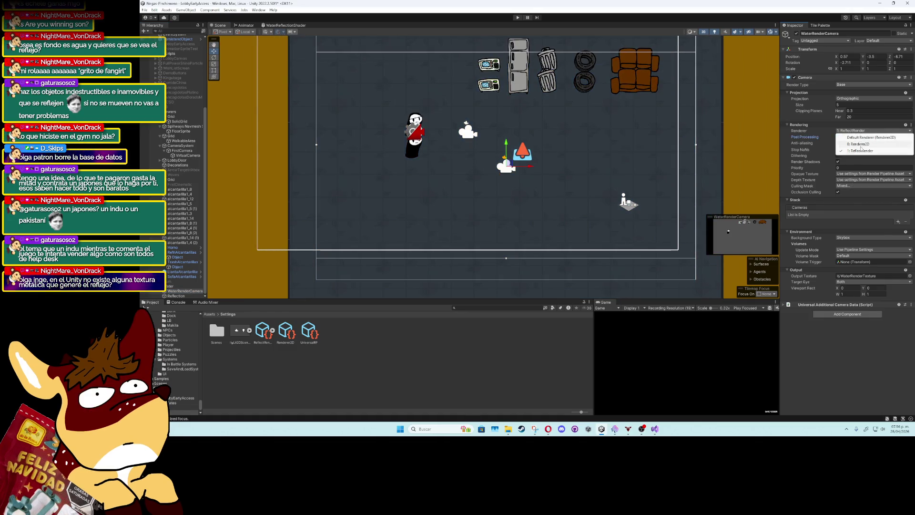
left_click(847, 157)
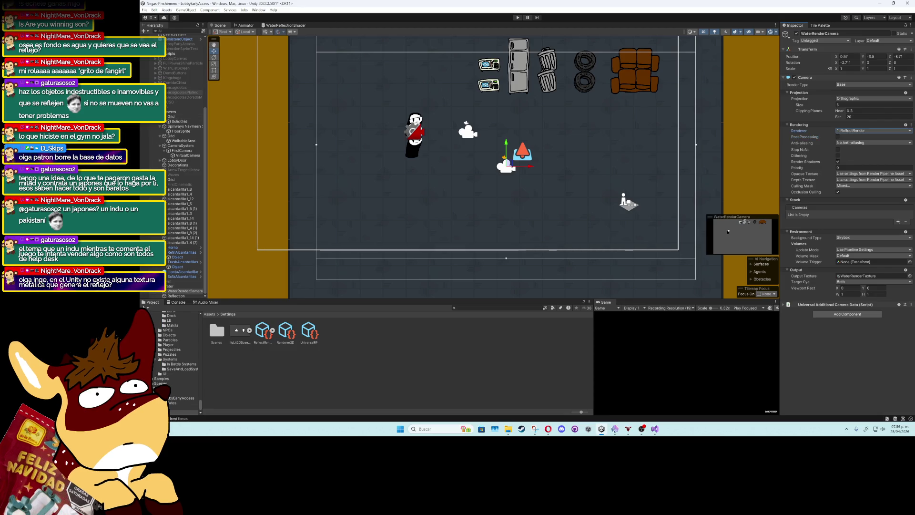
scroll(173, 47, "up", 5)
left_click(176, 42)
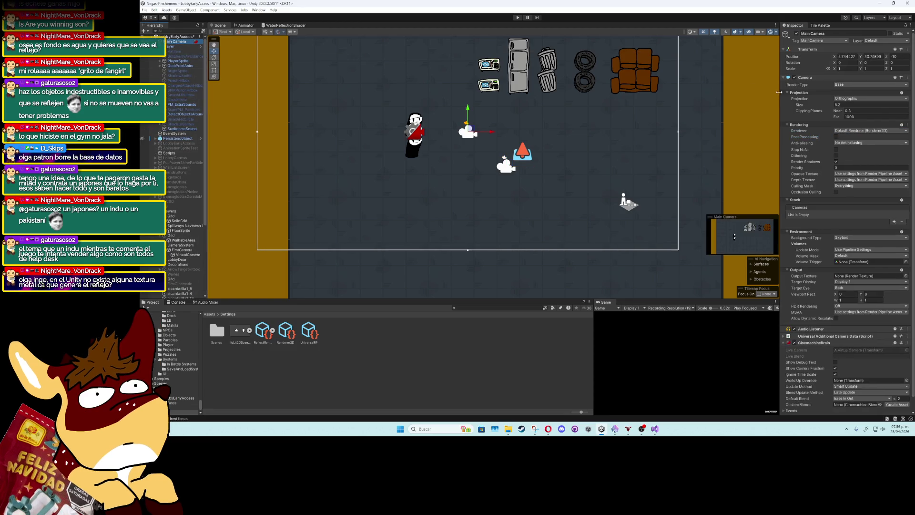
left_click(856, 131)
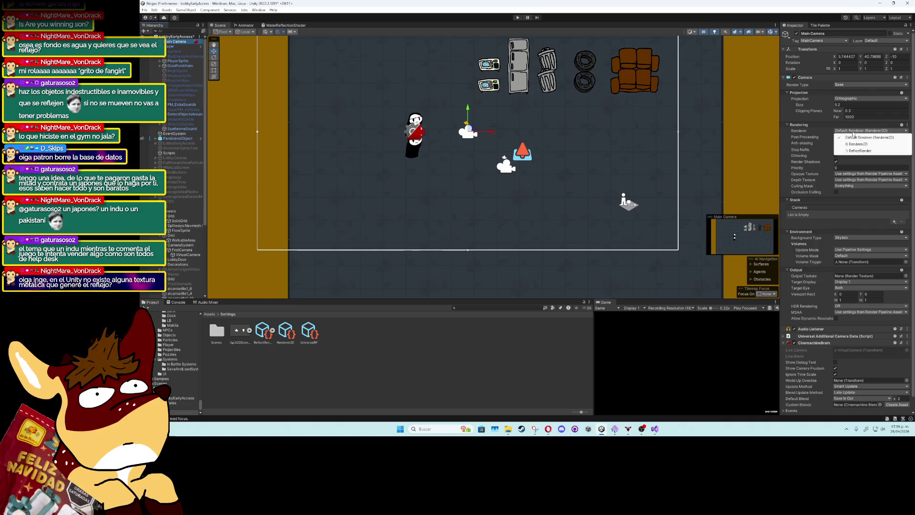
left_click(861, 151)
left_click(862, 131)
left_click(862, 138)
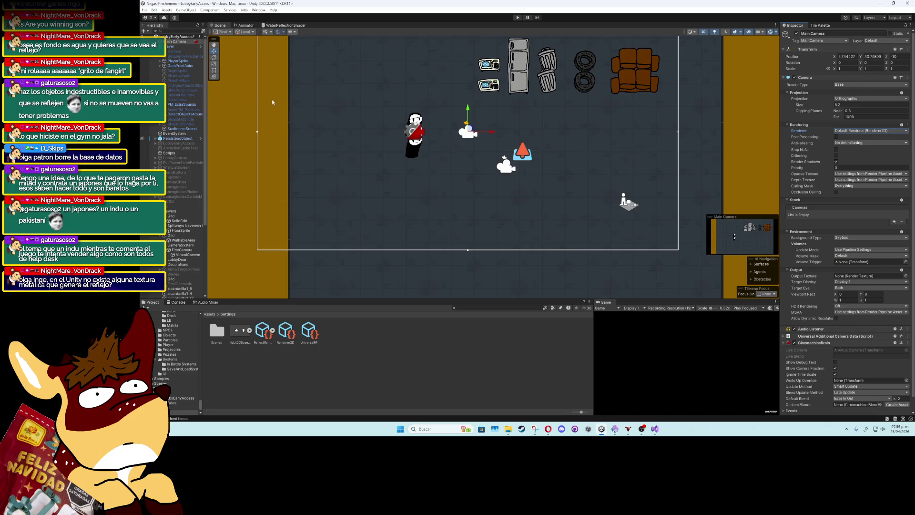
scroll(176, 214, "down", 7)
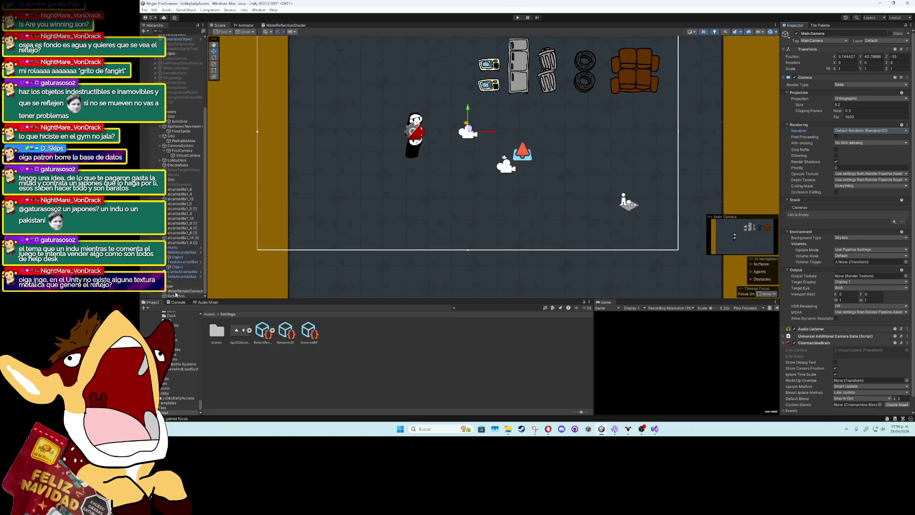
left_click(175, 295)
left_click(401, 372)
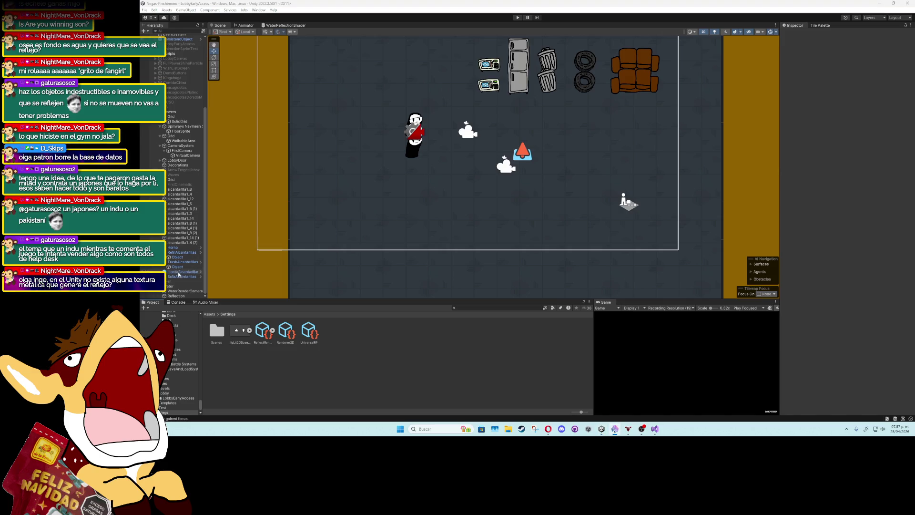
left_click(181, 291)
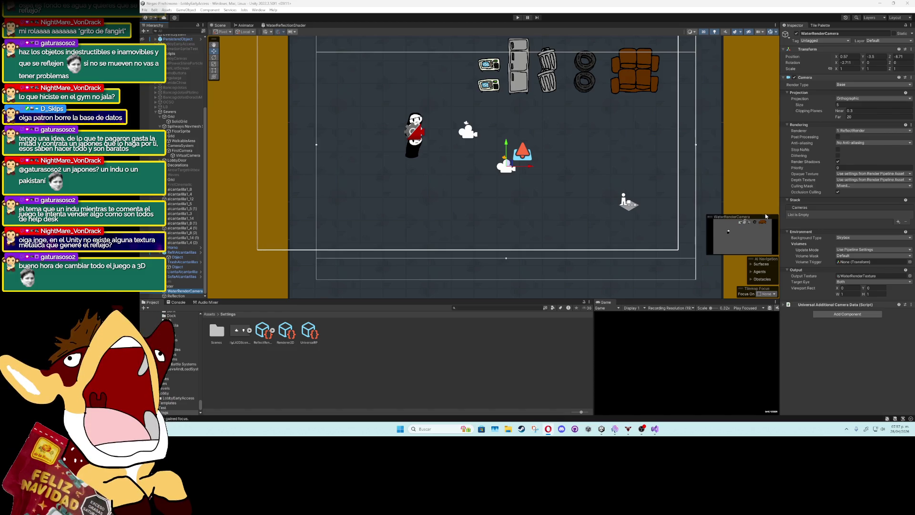
Locate WaterRenderTexture and add a second FlipYSpriteMat material slot to the Reflection quad's Mesh Renderer
left_click(866, 277)
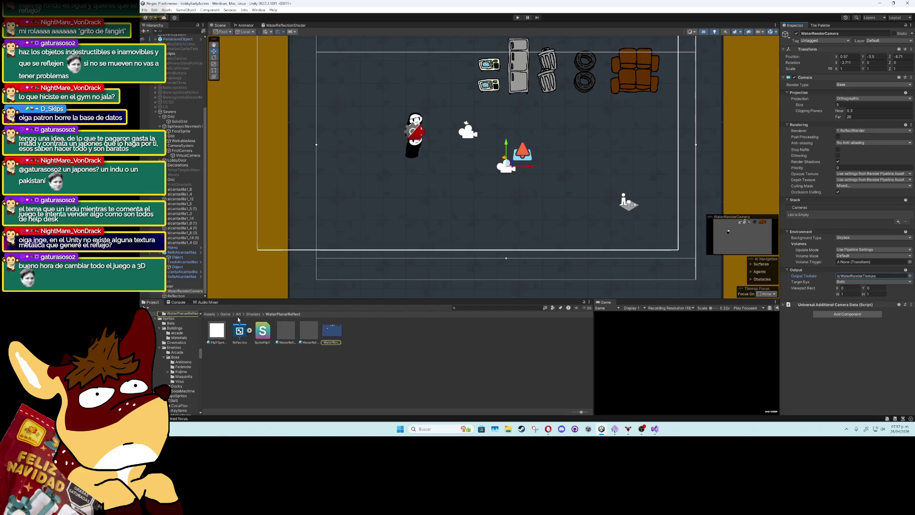
left_click(176, 296)
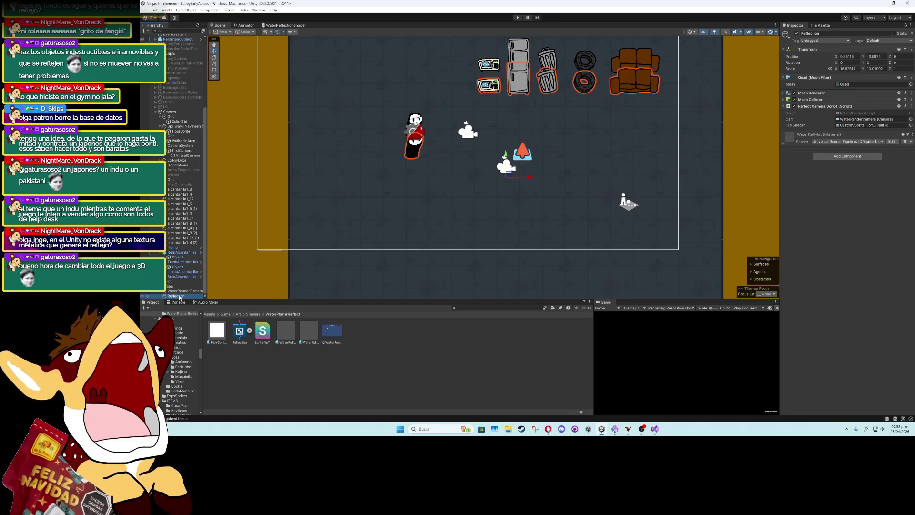
left_click(783, 93)
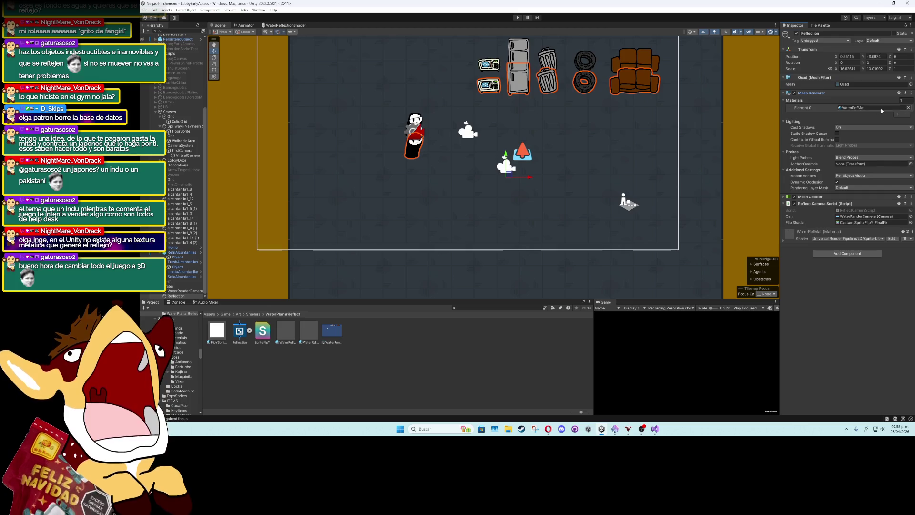
left_click(898, 114)
left_click(909, 114)
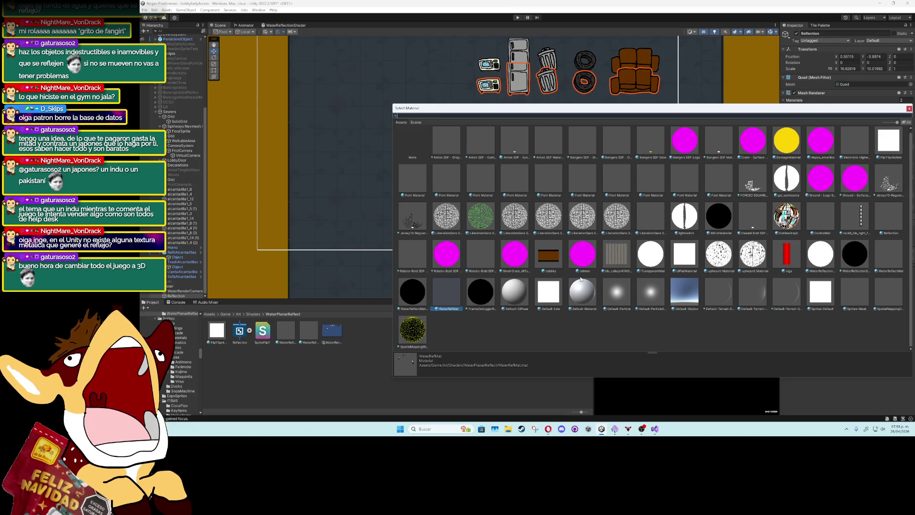
type("fl")
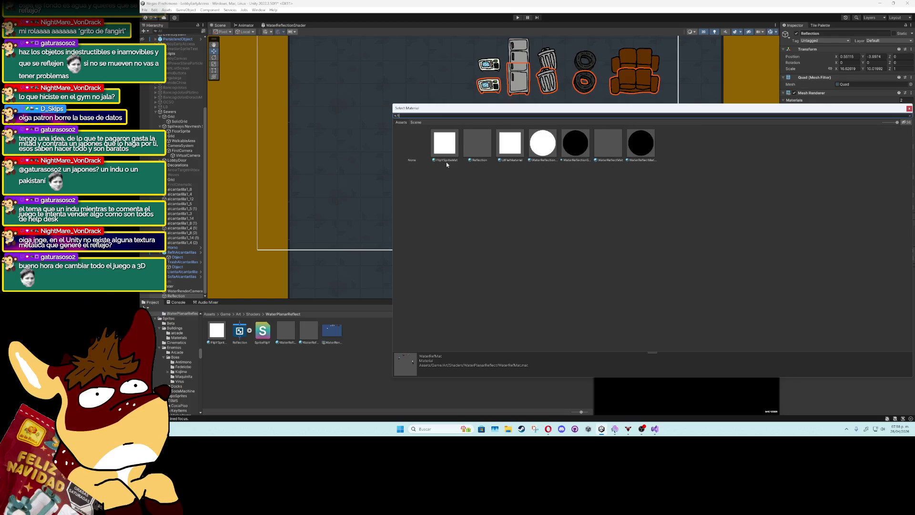
left_click(439, 152)
mouse_move(456, 109)
left_mouse_down()
mouse_move(457, 132)
mouse_move(404, 231)
left_mouse_up()
Undo the FlipYSpriteMat slot so Reflection keeps only WaterRefMat, then reselect WaterRenderCamera
key("ctrl+z")
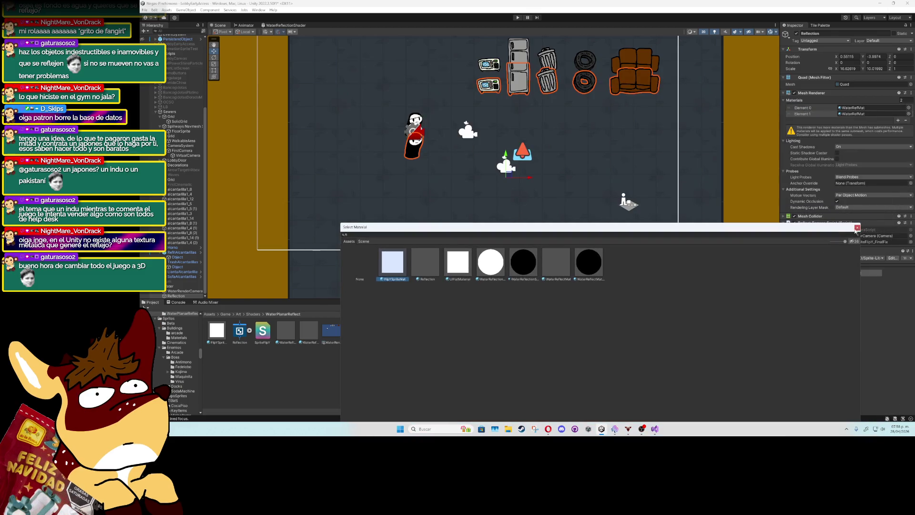
left_click(857, 228)
key("ctrl+z")
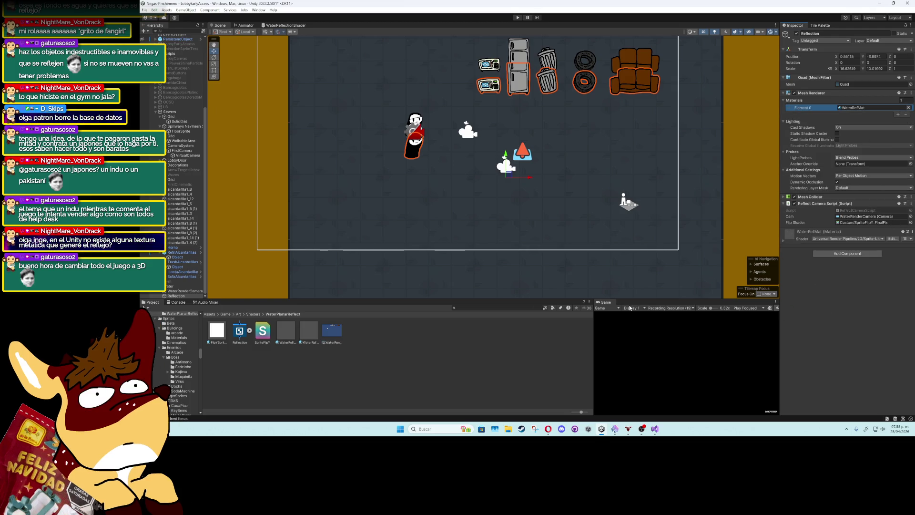
left_click(181, 290)
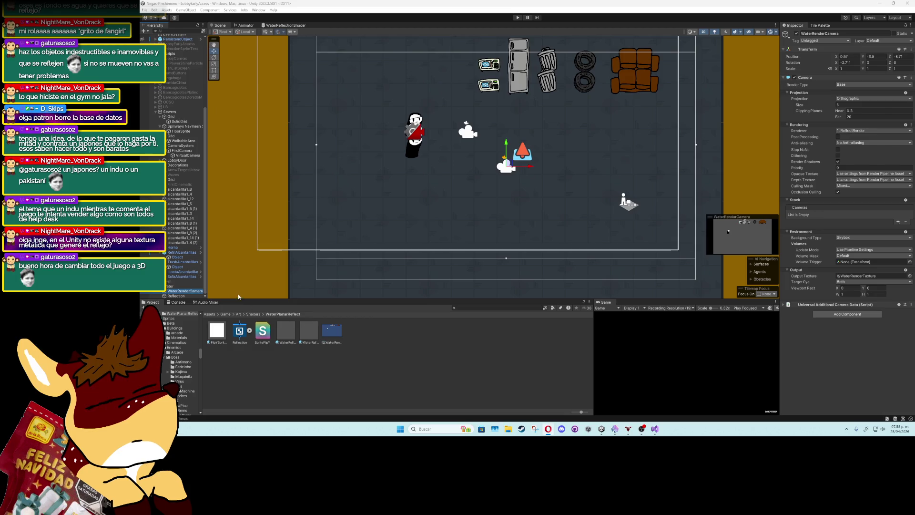
Search the project for 'render' and open the ReflectRender renderer asset
left_click(498, 308)
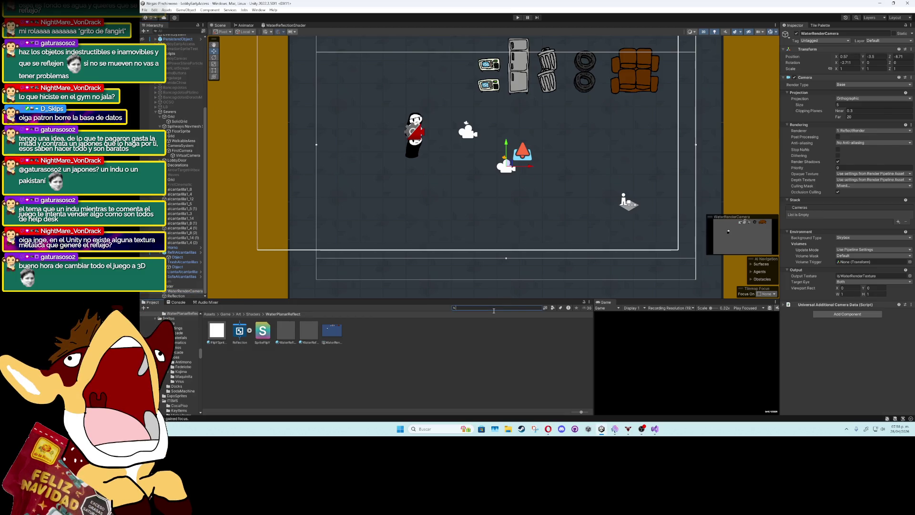
type("render")
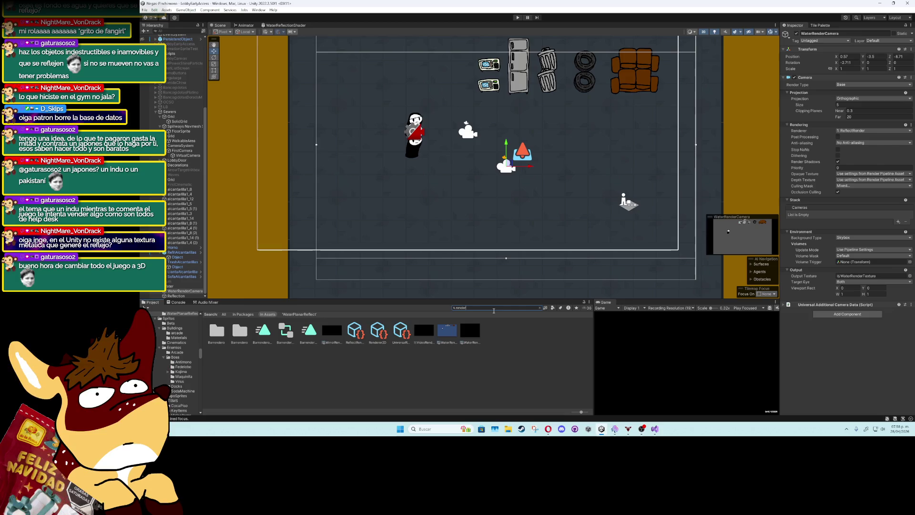
left_click(360, 334)
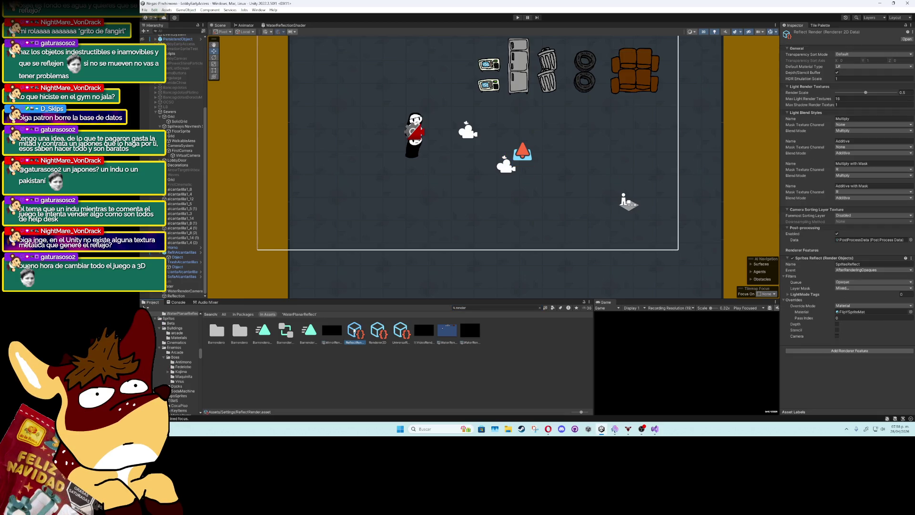
Try other transparency sort modes and material types, leaving Default sorting and Lit material
left_click(861, 56)
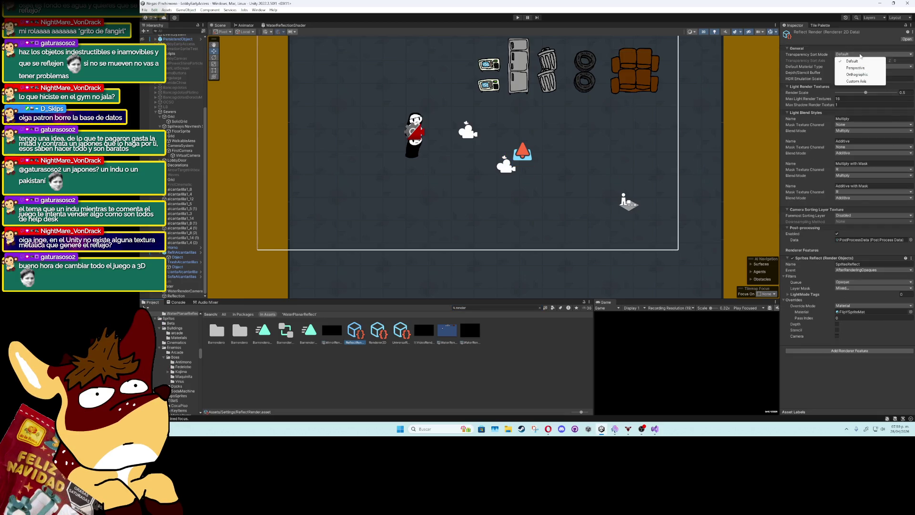
left_click(857, 74)
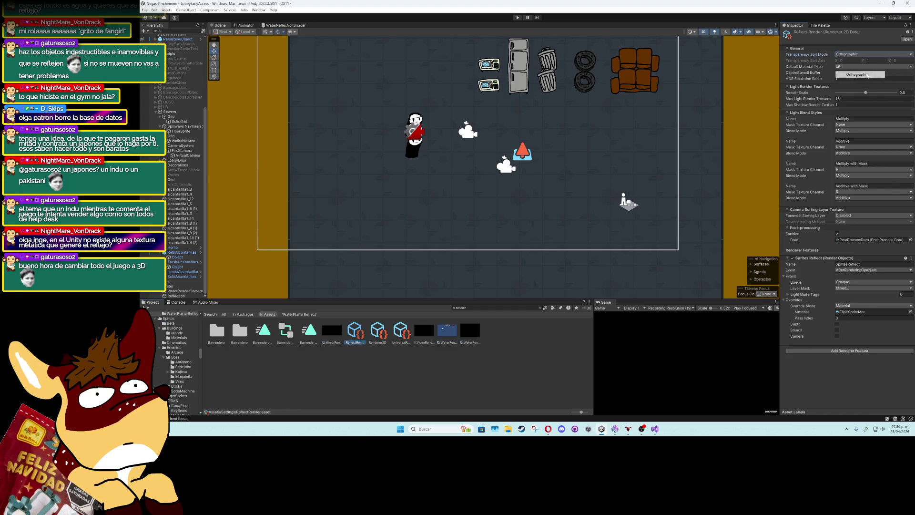
left_click(859, 56)
left_click(855, 67)
left_click(857, 54)
left_click(853, 61)
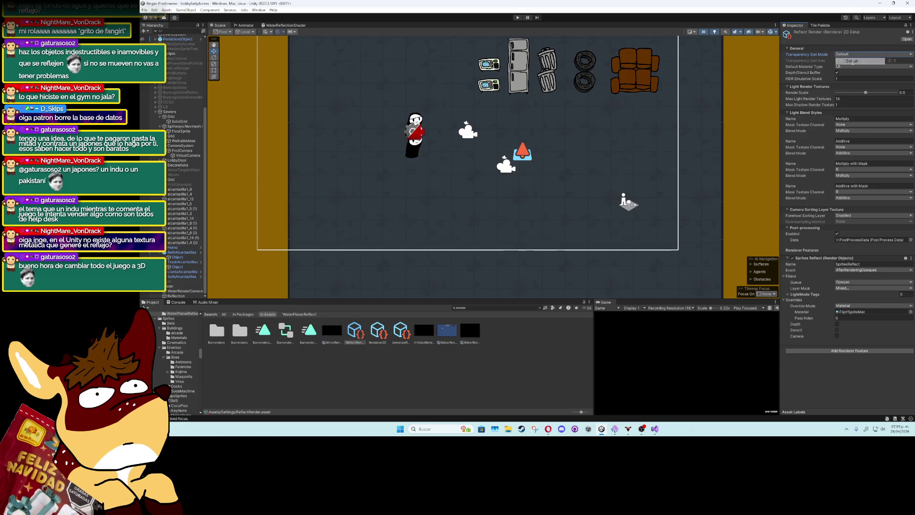
left_click(851, 66)
left_click(852, 80)
left_click(851, 67)
left_click(852, 74)
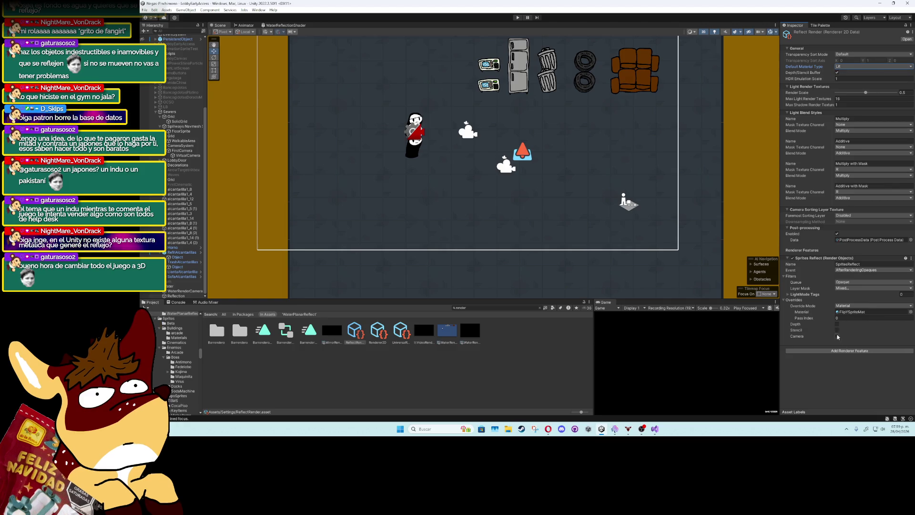
Clear ReflectRender's Post-processing Data to None and disable post-processing, keeping AfterRenderingOpaques
left_click(838, 336)
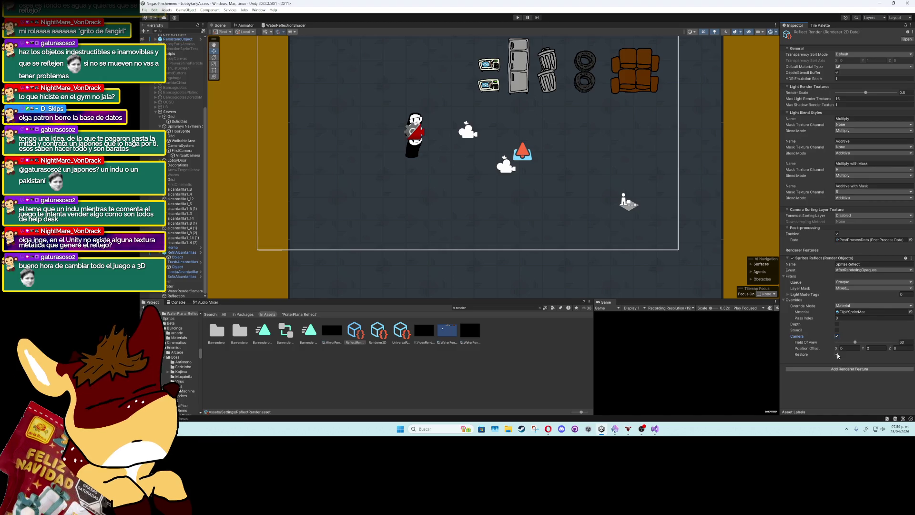
left_click(837, 336)
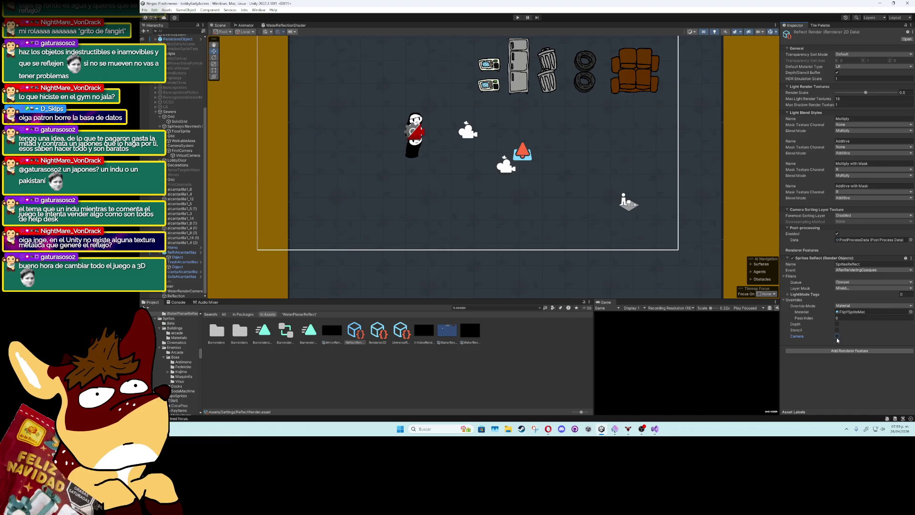
left_click(838, 234)
left_click(838, 234)
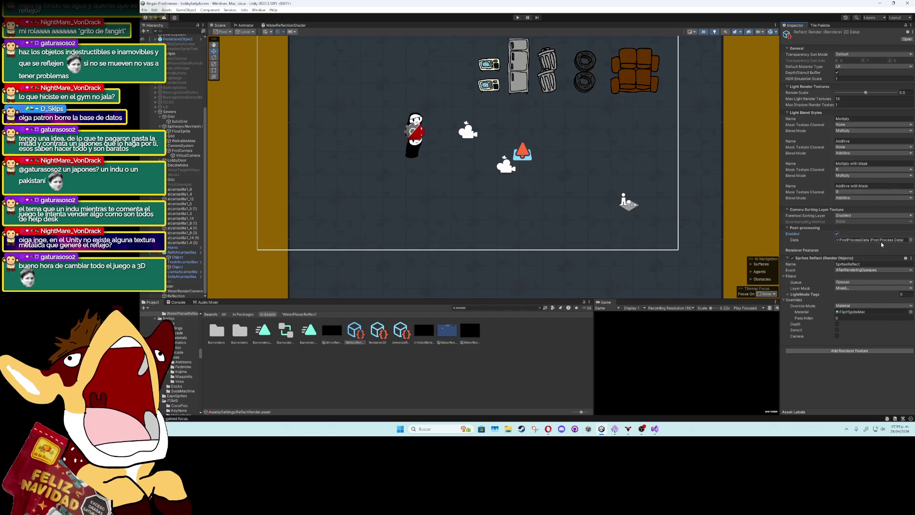
left_click(905, 240)
key("Delete")
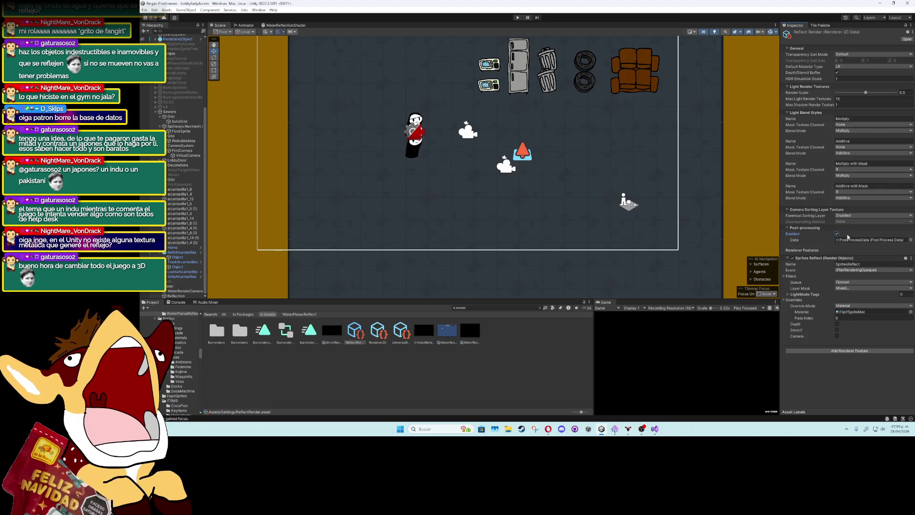
left_click(837, 233)
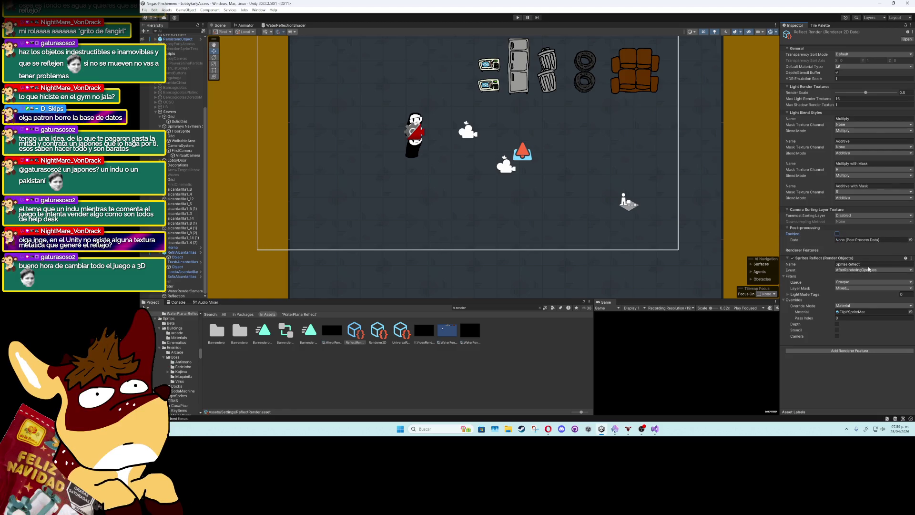
left_click(876, 270)
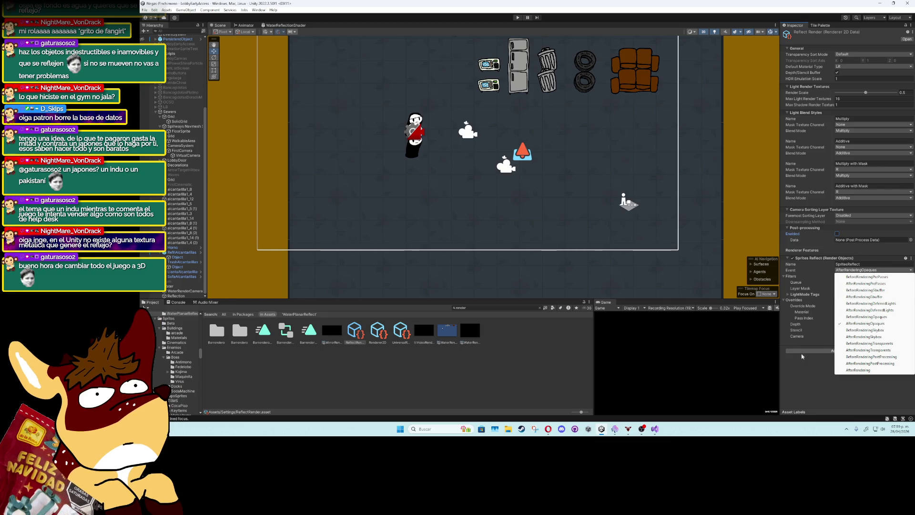
left_click(809, 375)
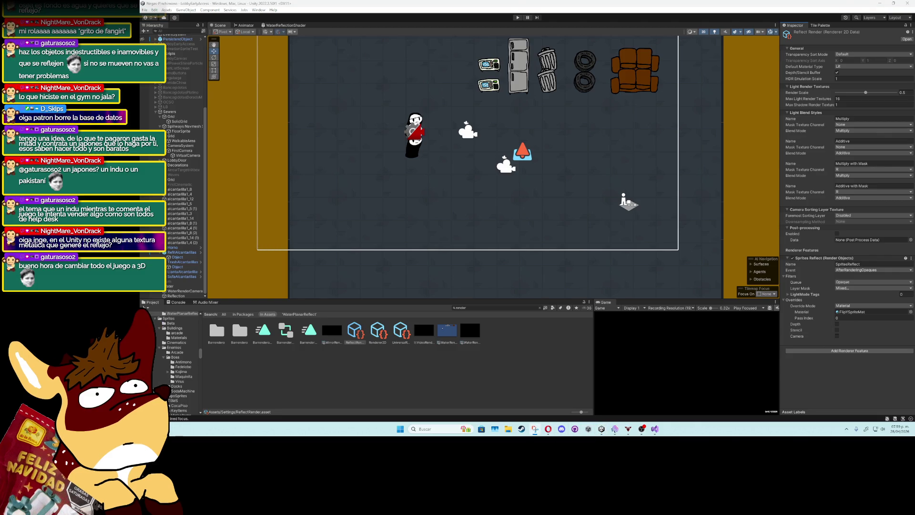
key("super+shift+s")
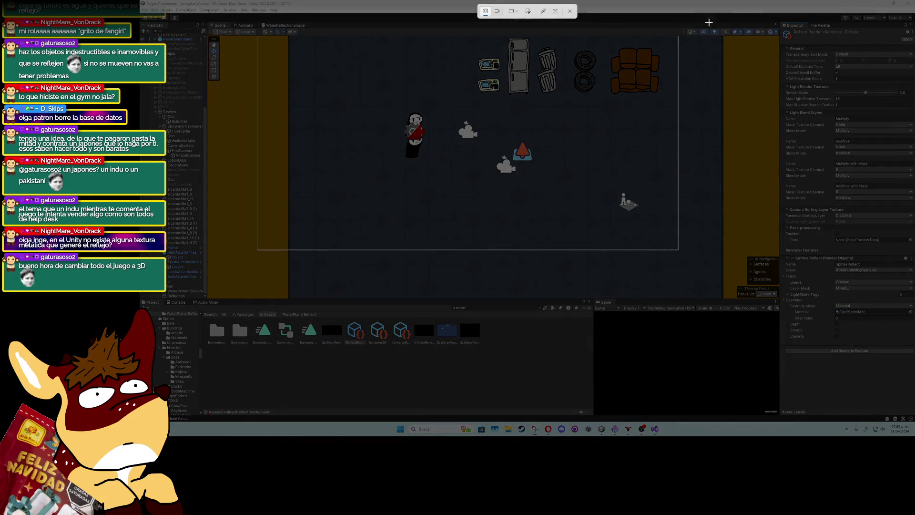
Snip a screenshot of the ReflectRender settings shown in the Inspector
mouse_move(779, 23)
left_mouse_down()
mouse_move(914, 220)
mouse_move(914, 362)
left_mouse_up()
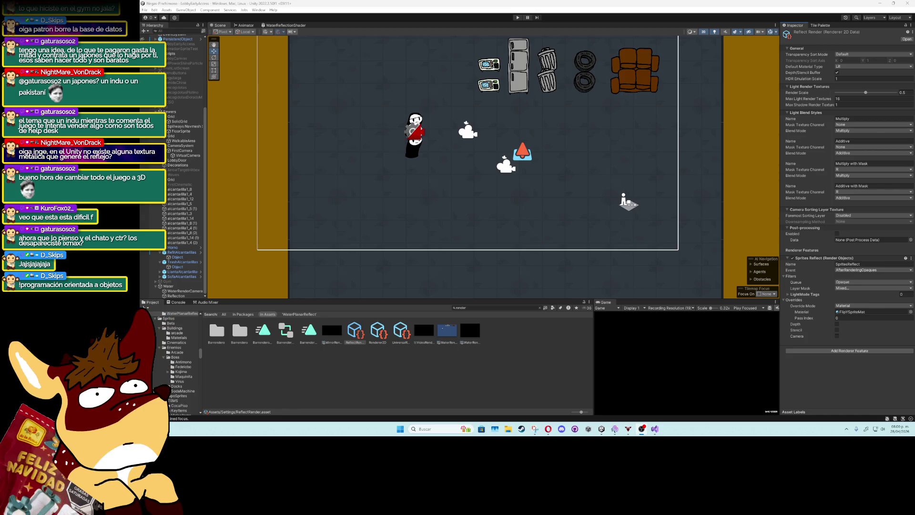
key("alt+Tab")
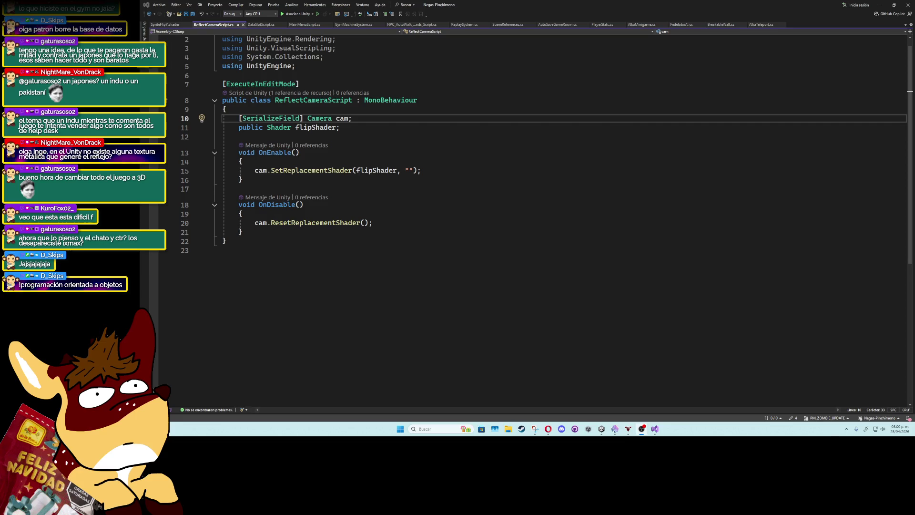
Remove the Reflect Camera Script component from the Reflection object
key("alt+Tab")
left_click(200, 295)
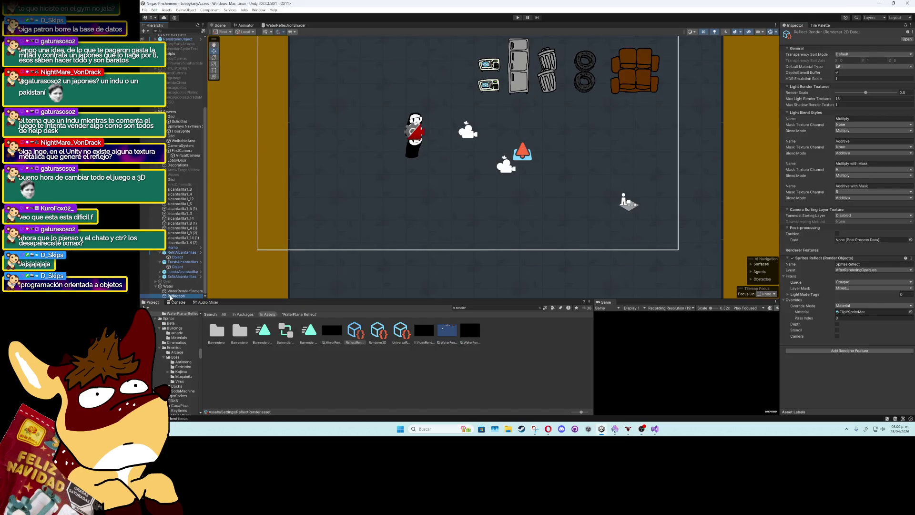
left_click(912, 205)
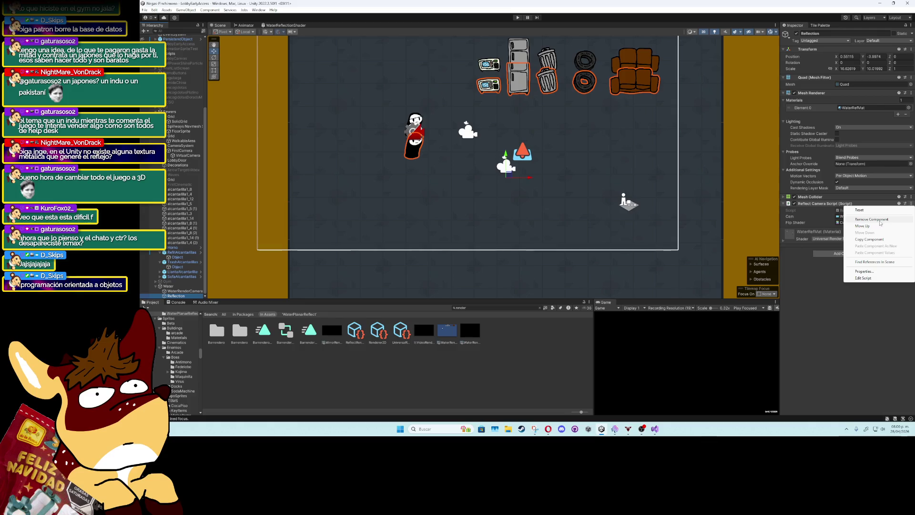
left_click(877, 219)
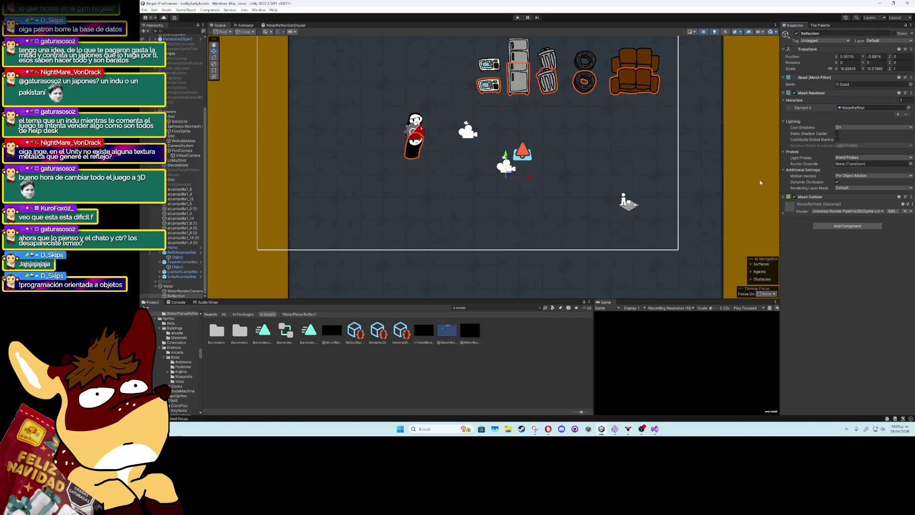
key("ctrl+z")
left_click(912, 203)
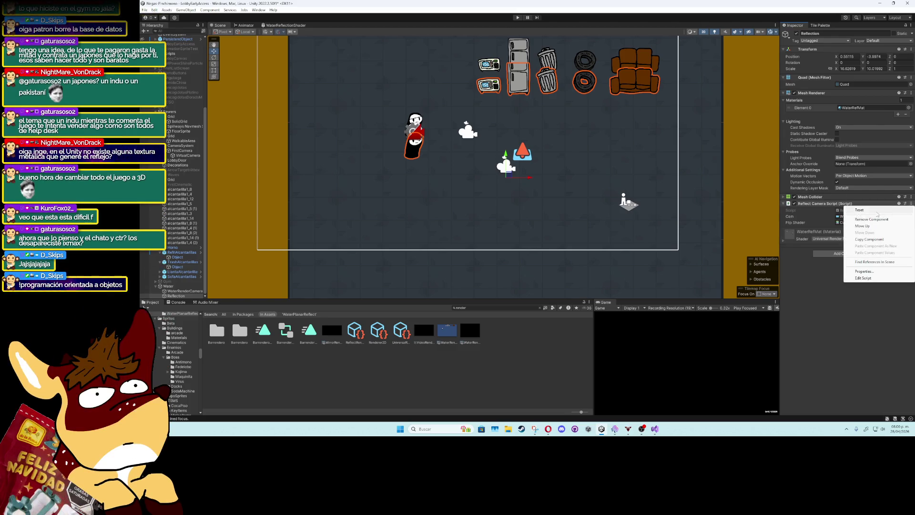
left_click(873, 219)
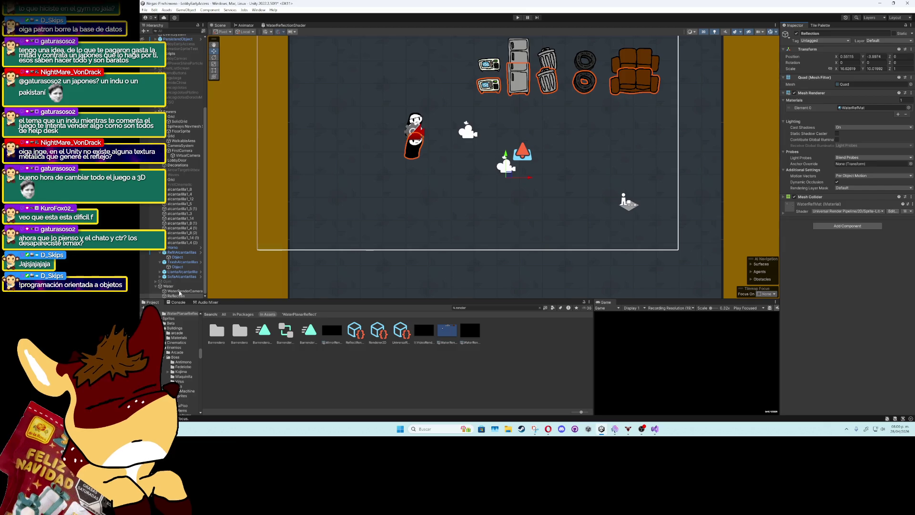
Save the scene, dismiss the file-move error, and select WaterRenderCamera
key("ctrl+s")
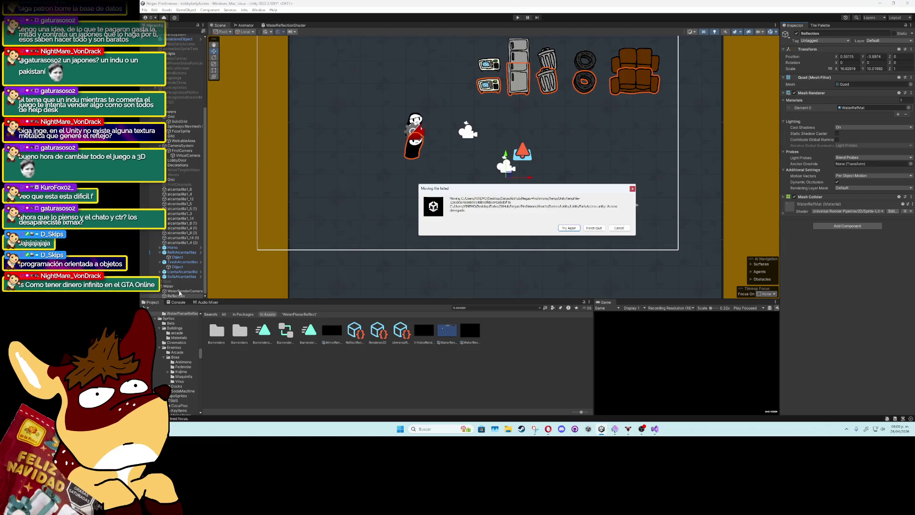
left_click(570, 228)
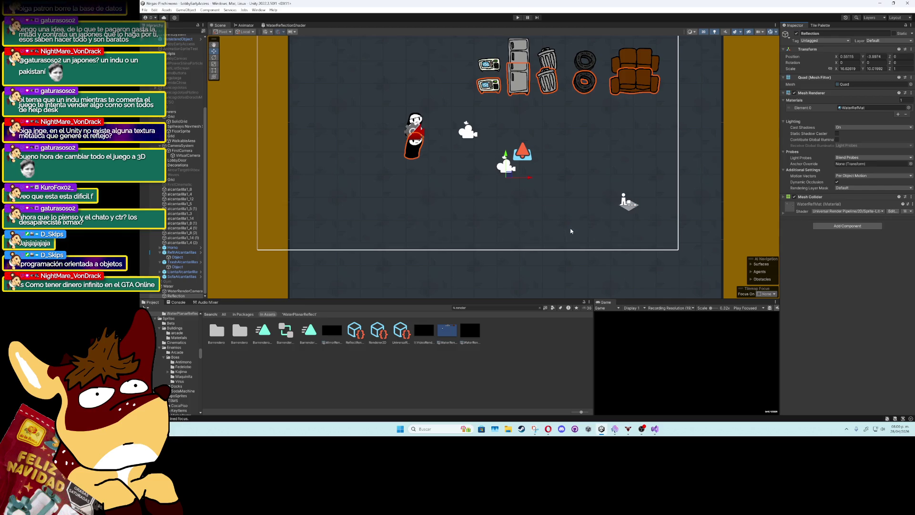
left_click(503, 167)
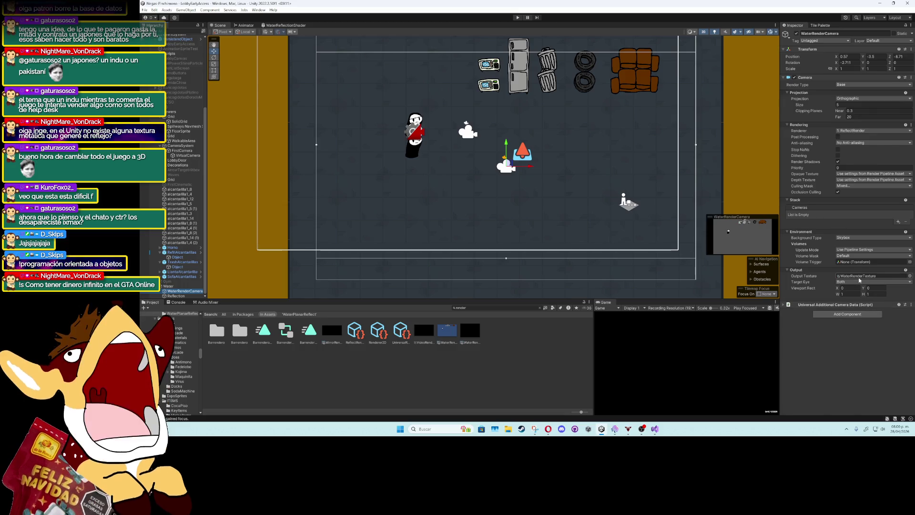
Set WaterRenderCamera's Volume Mask to Everything, leaving Update Mode unchanged
left_click(872, 250)
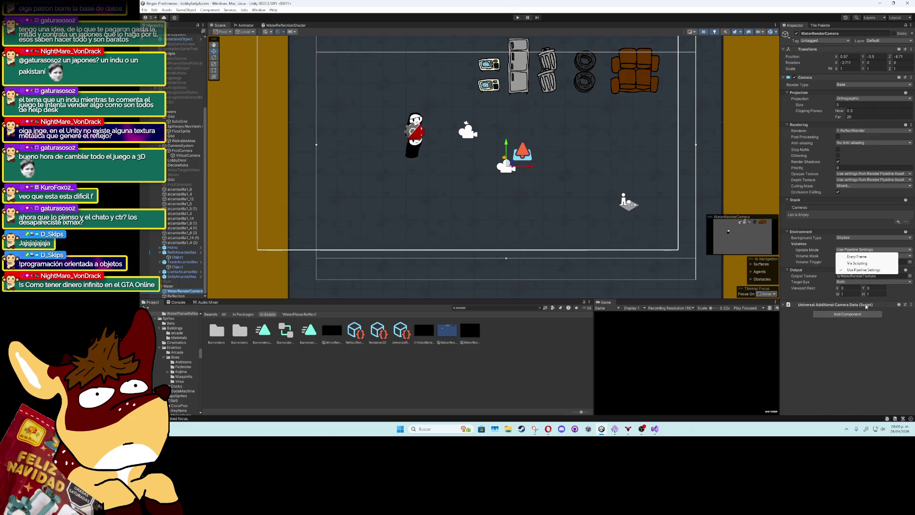
left_click(866, 306)
left_click(873, 256)
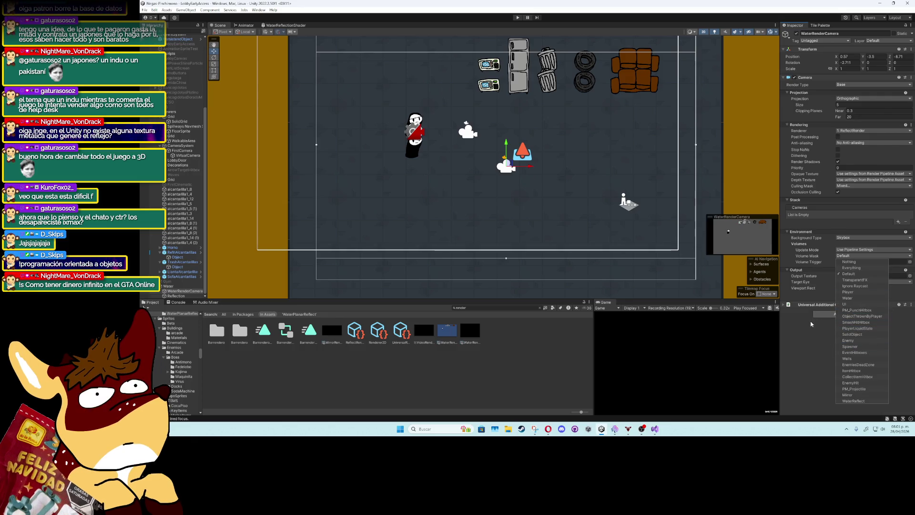
left_click(853, 268)
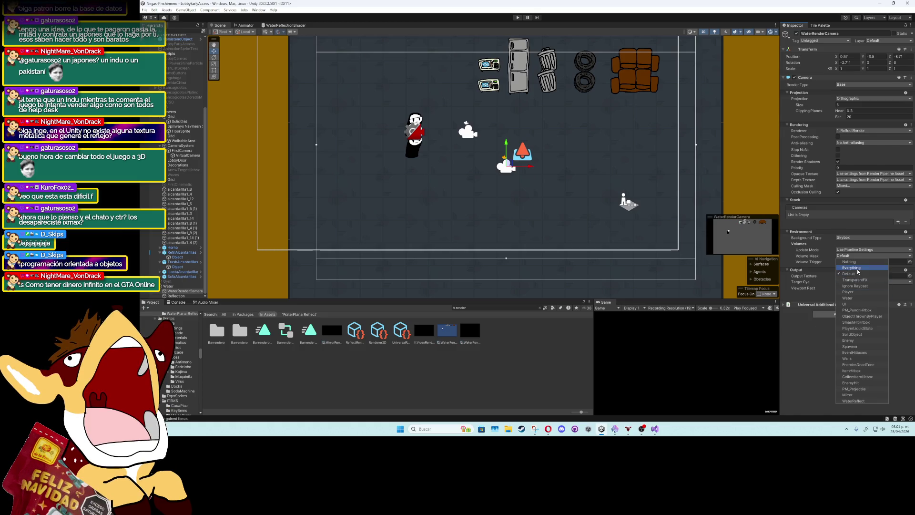
left_click(807, 339)
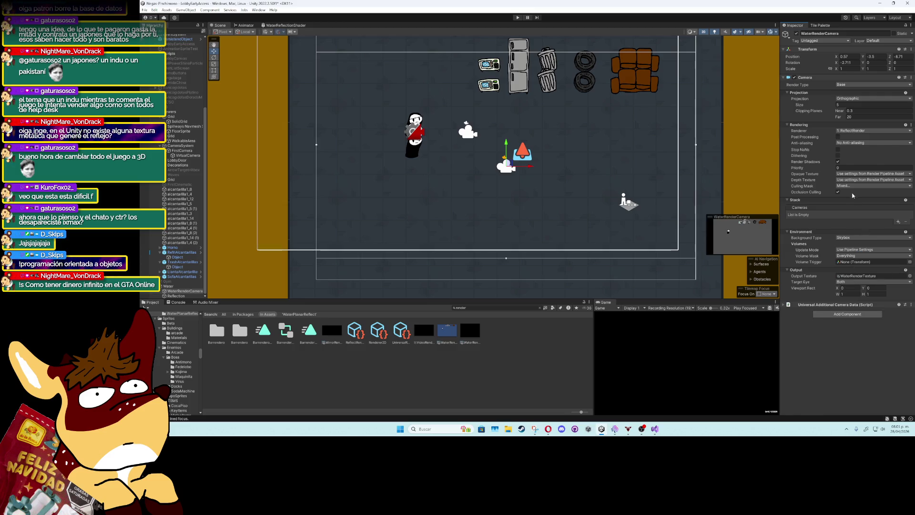
Keep Opaque Texture unchanged and ReflectRender as renderer, then show the ReflectRender asset settings
left_click(860, 174)
left_click(835, 342)
left_click(859, 174)
left_click(846, 164)
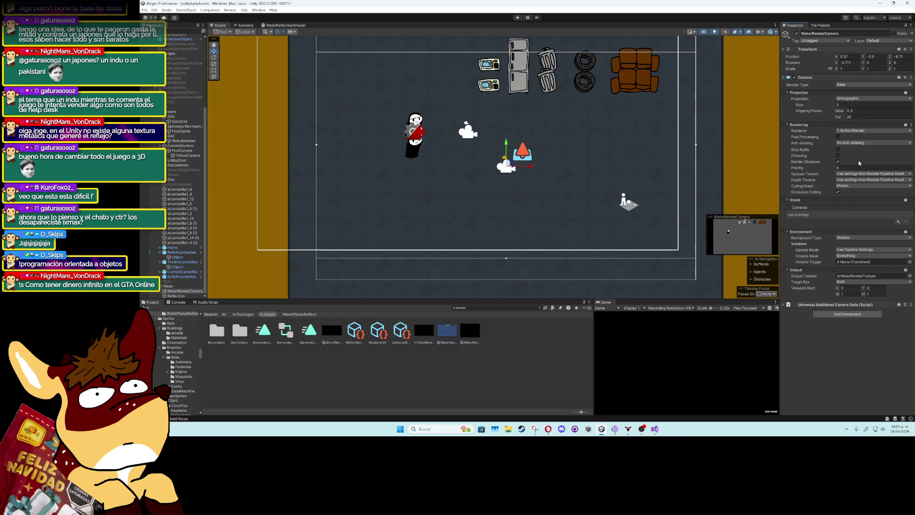
left_click(855, 134)
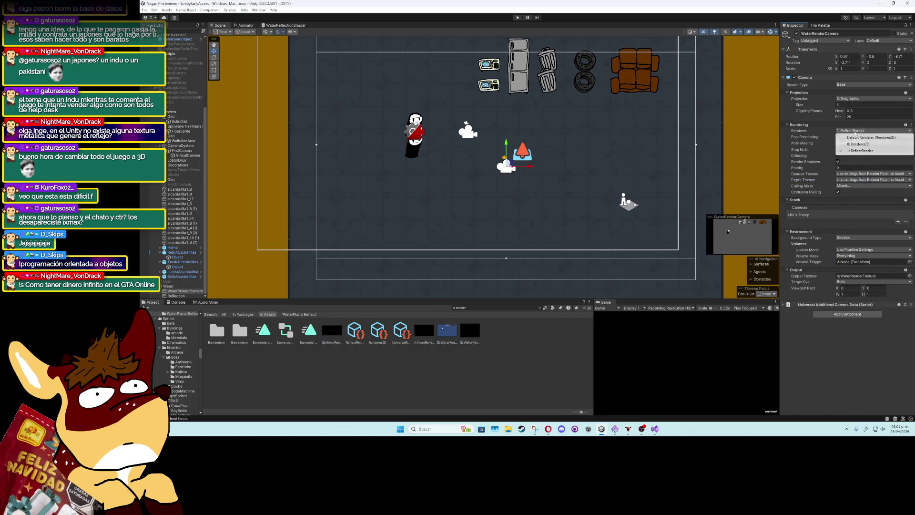
left_click(859, 154)
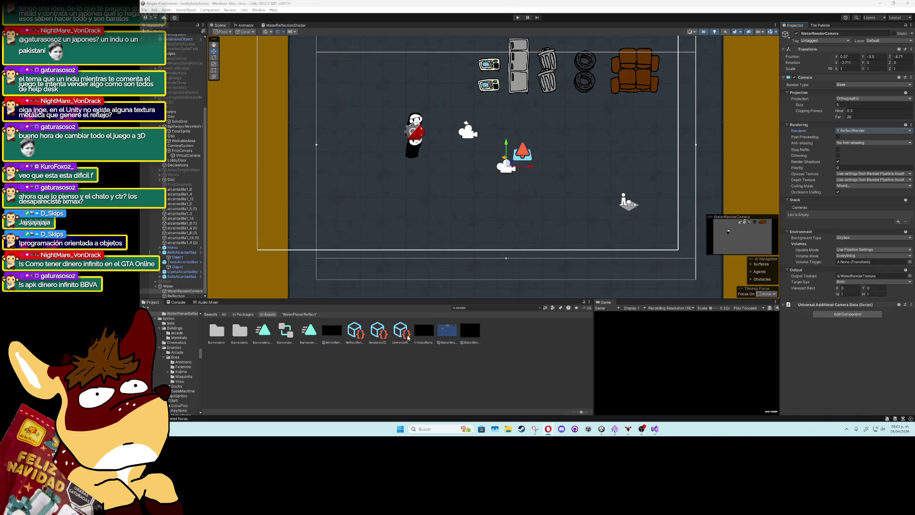
left_click(354, 332)
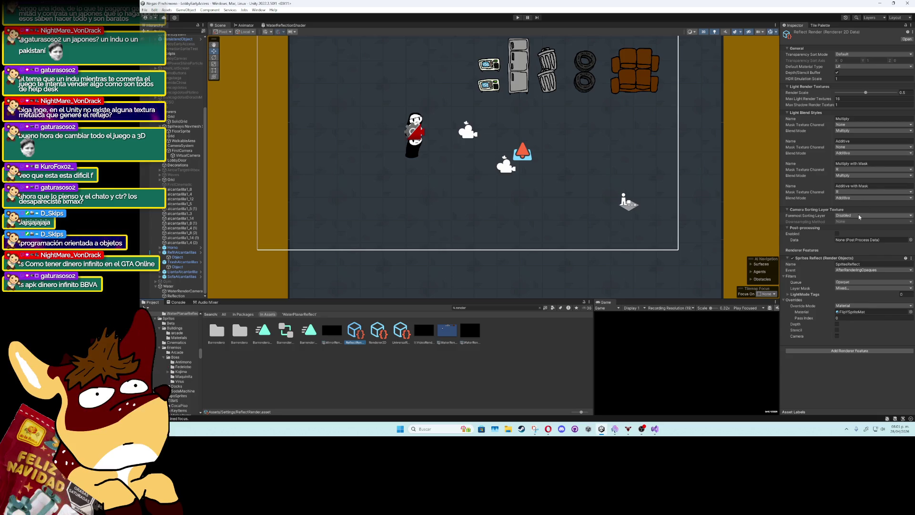
Set the reflection pass's render queue to Transparent
left_click(854, 282)
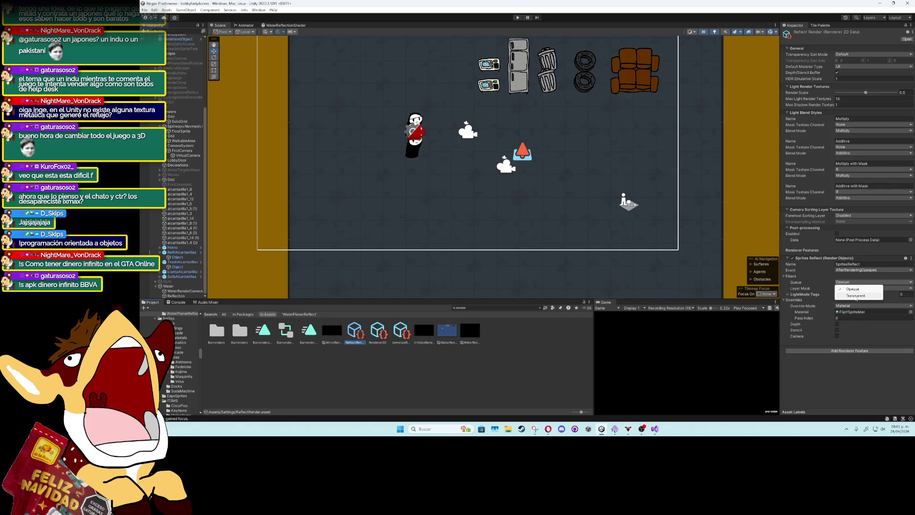
left_click(856, 296)
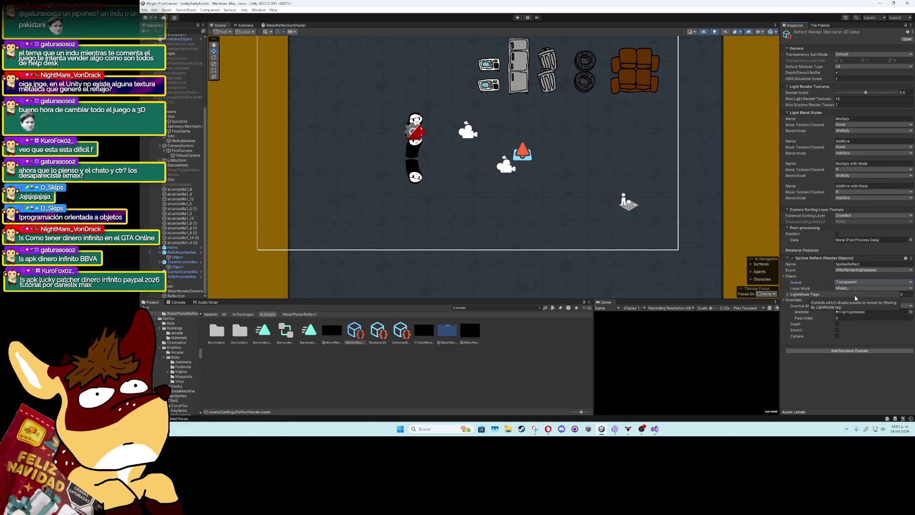
scroll(464, 189, "up", 3)
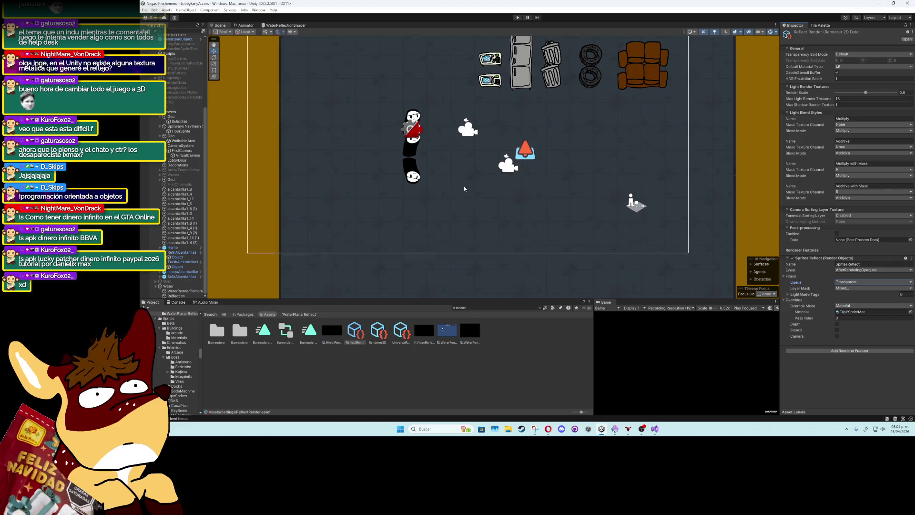
scroll(388, 135, "up", 1)
scroll(405, 157, "down", 1)
scroll(430, 182, "up", 3)
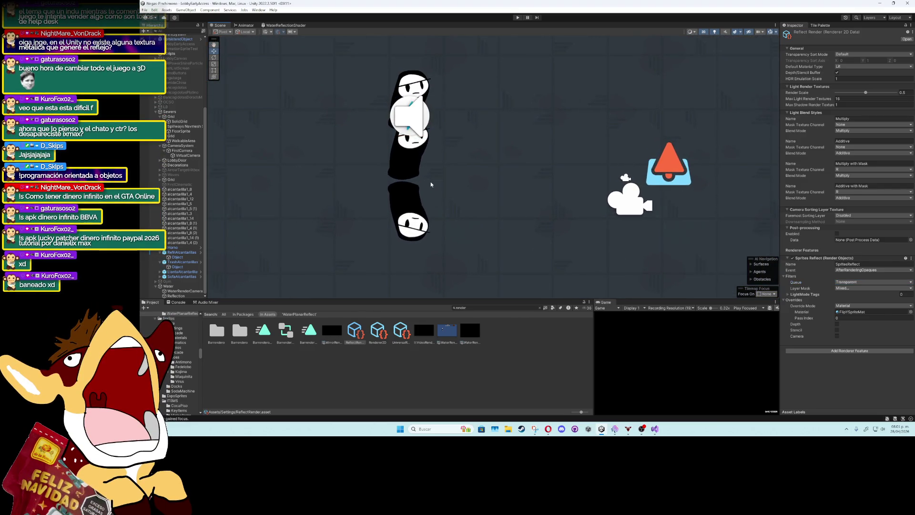
scroll(425, 184, "up", 2)
scroll(425, 184, "down", 1)
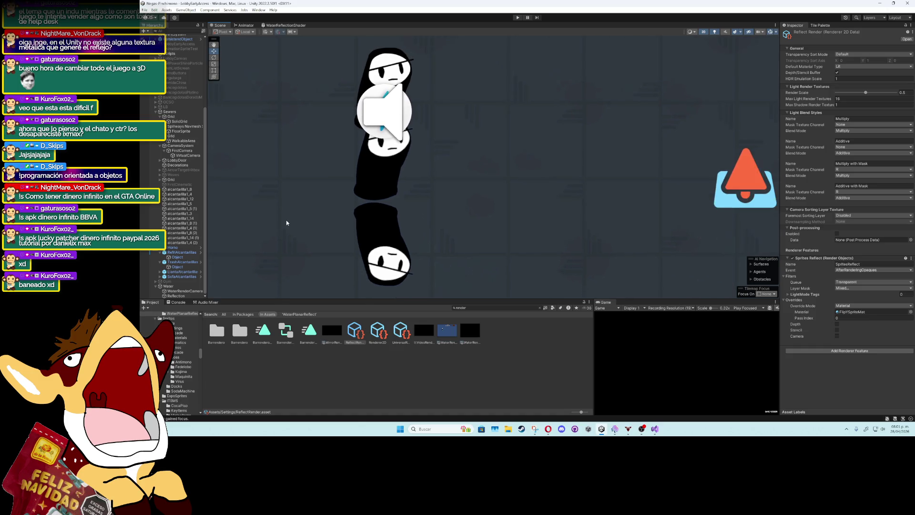
Inspect WaterRenderCamera, then select the Reflection quad and frame it in the Scene view
left_click(182, 291)
left_click(176, 296)
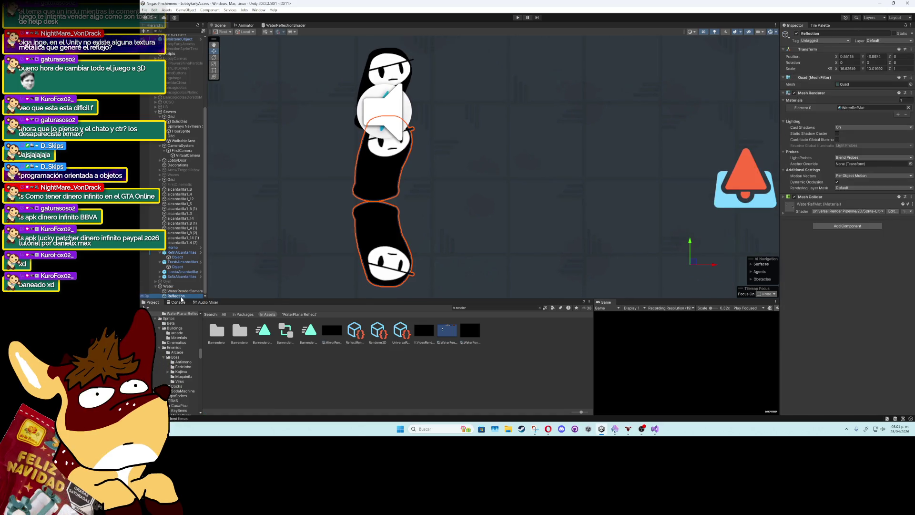
scroll(448, 223, "down", 3)
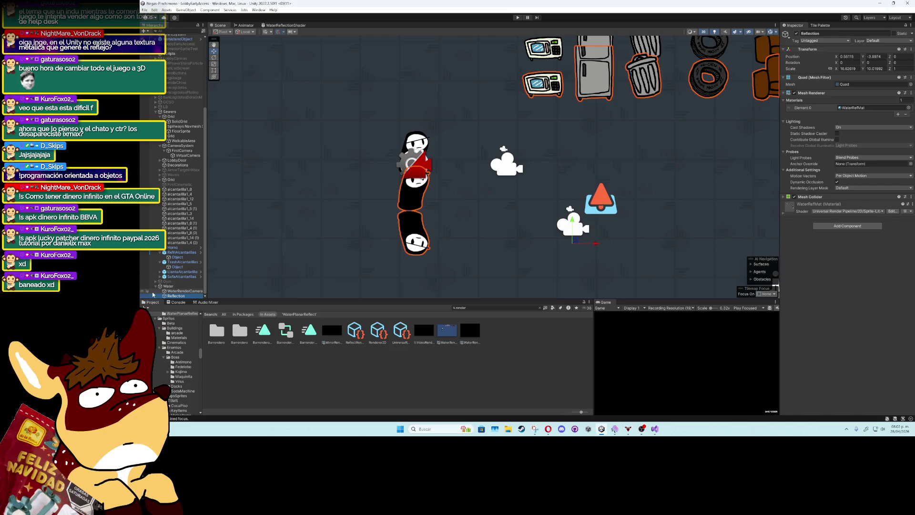
scroll(653, 188, "up", 1)
scroll(654, 188, "up", 1)
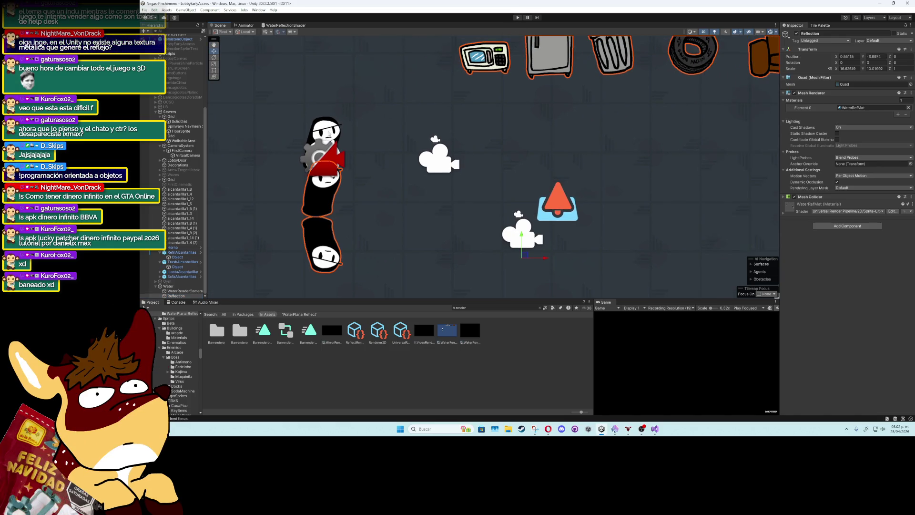
key("f")
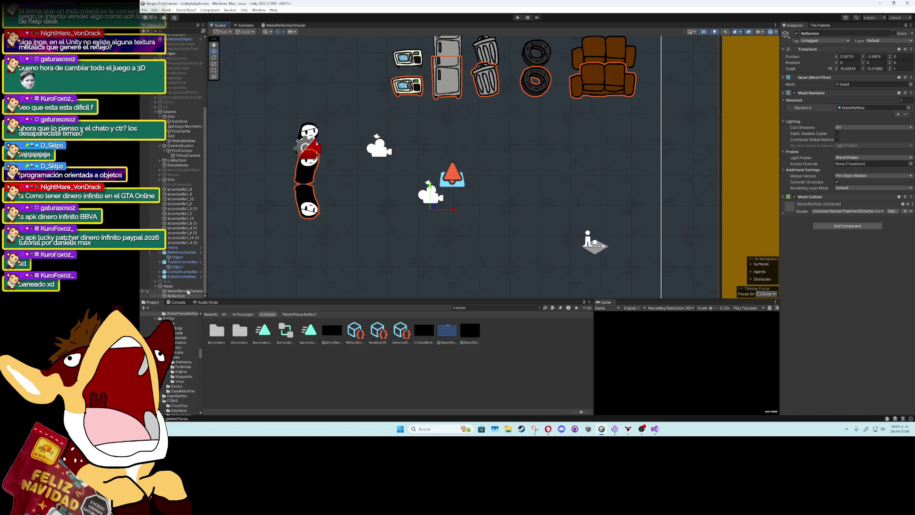
Frame WaterRenderCamera, nudge it slightly with the move gizmo, and return to its camera settings
left_click(185, 291)
key("f")
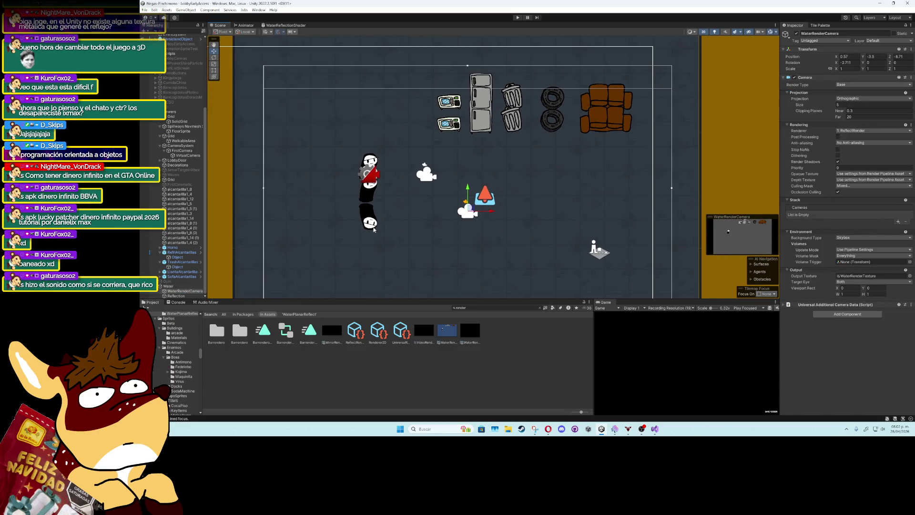
mouse_move(471, 212)
left_mouse_down()
mouse_move(491, 202)
mouse_move(480, 191)
mouse_move(408, 192)
mouse_move(427, 202)
mouse_move(452, 195)
left_mouse_up()
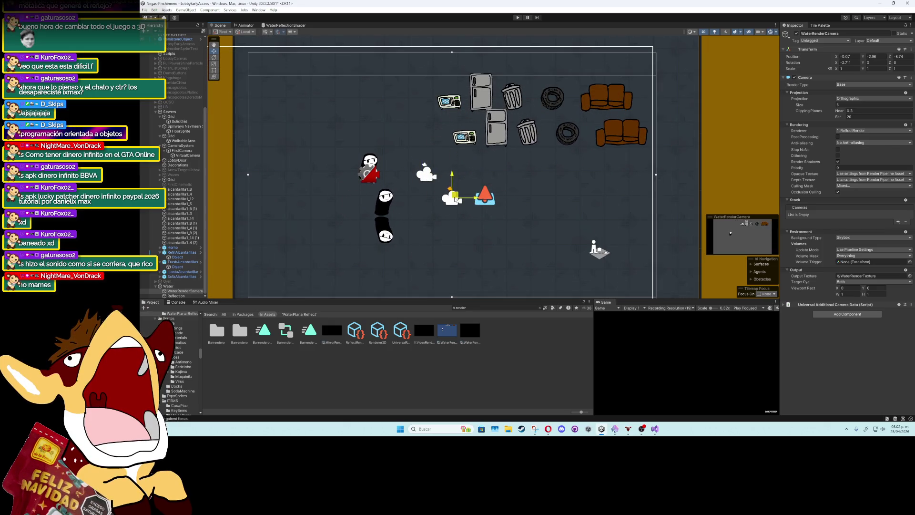
left_click(388, 216)
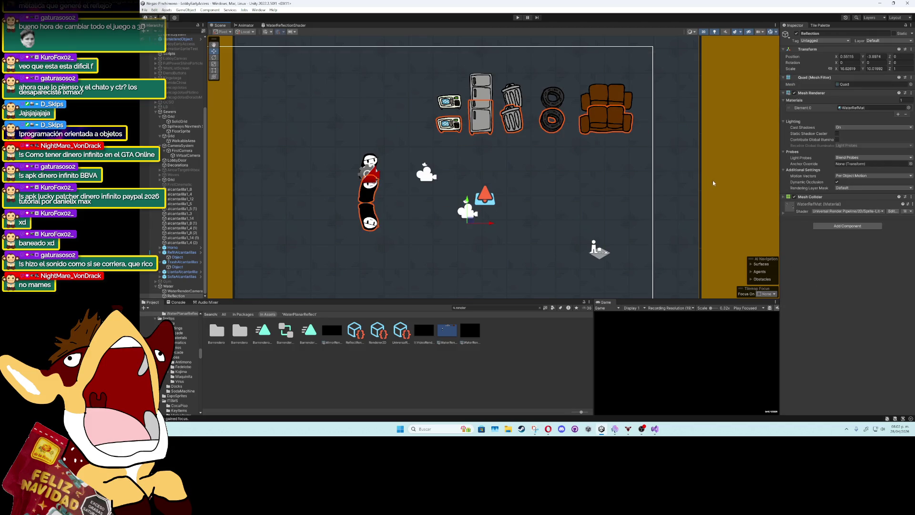
left_click(181, 291)
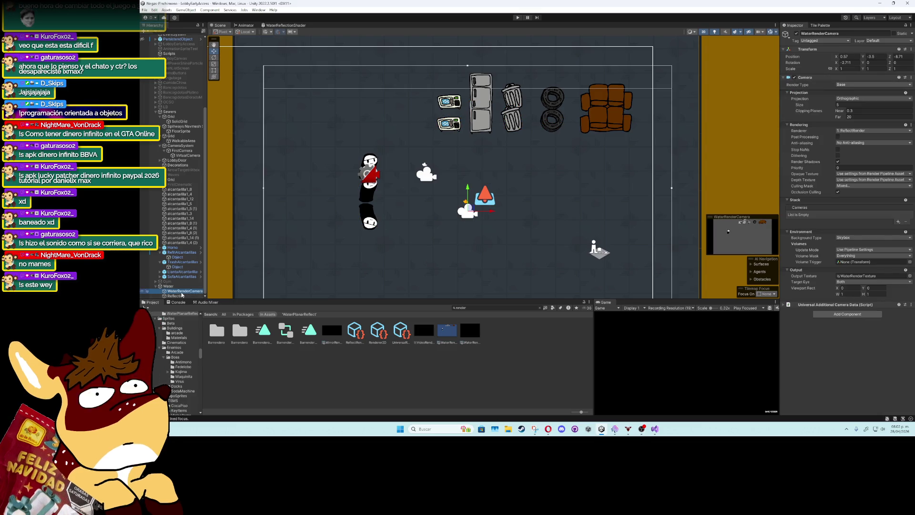
Toggle WaterRenderCamera off and back on, and set its Target Eye to None
scroll(381, 214, "up", 3)
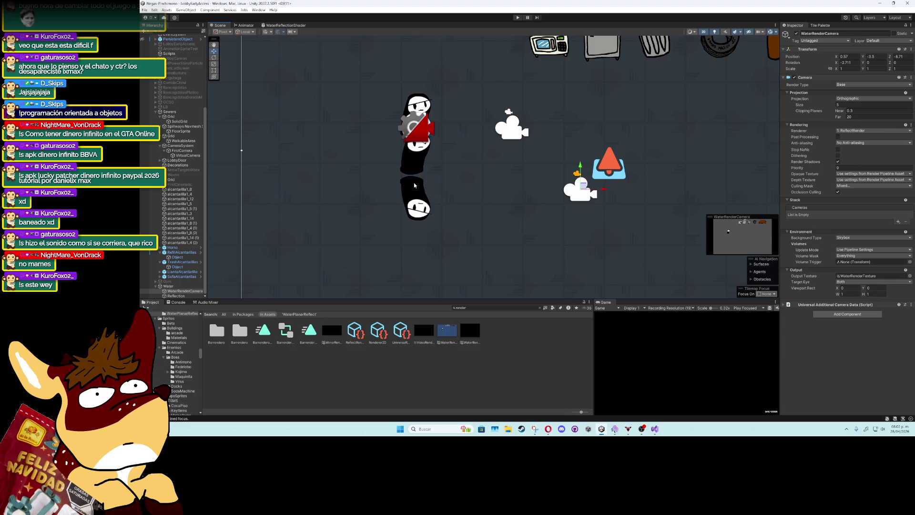
left_click(797, 33)
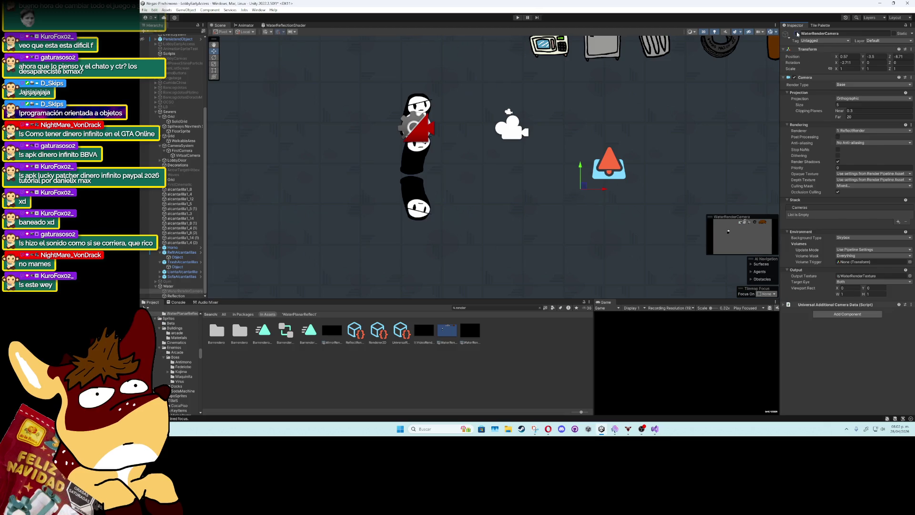
left_click(797, 33)
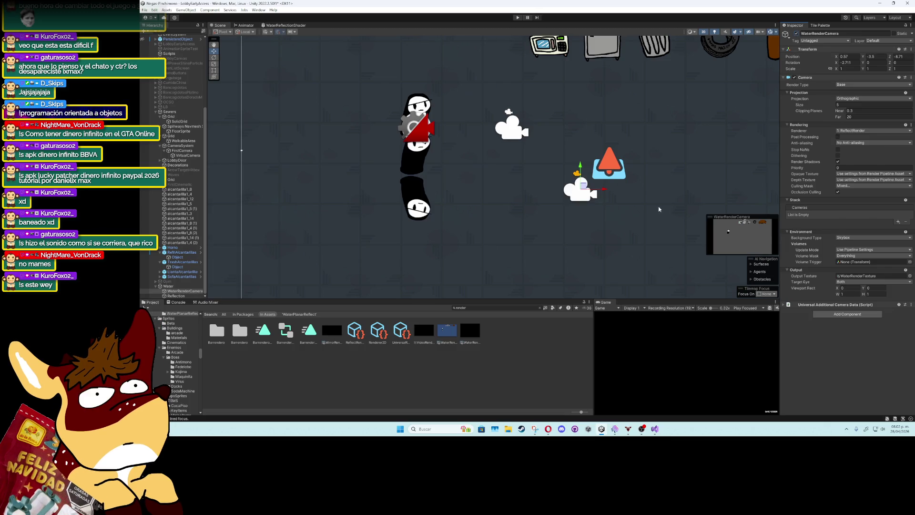
left_click(857, 282)
left_click(851, 294)
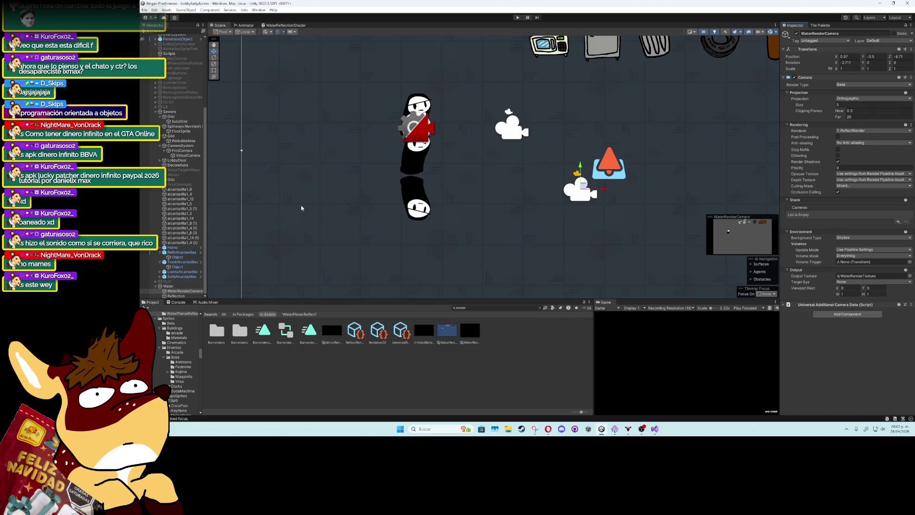
Inspect the Main Camera's settings for comparison, then select the Water object
scroll(176, 46, "up", 5)
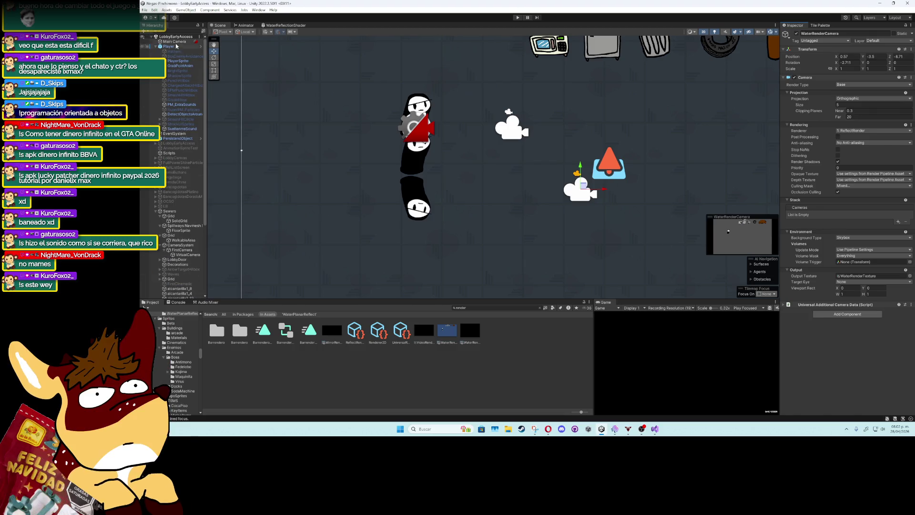
left_click(175, 42)
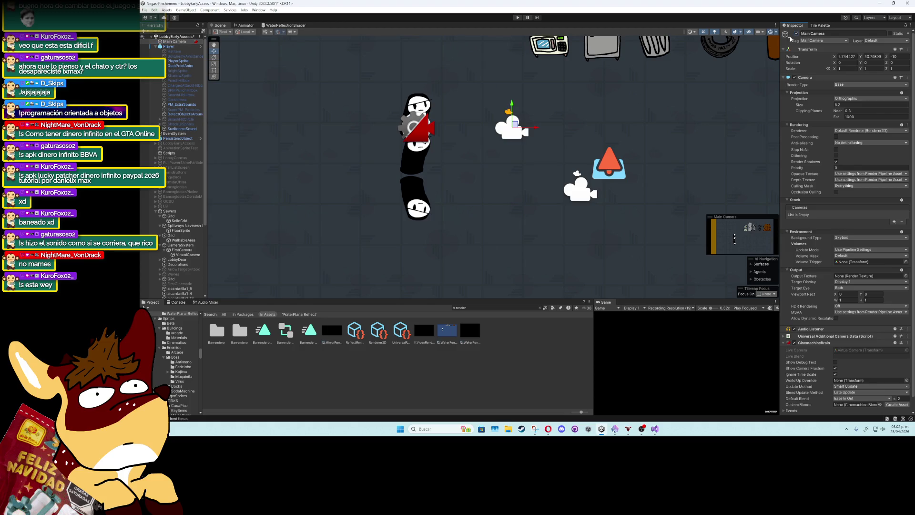
scroll(361, 240, "down", 3)
scroll(175, 267, "down", 5)
left_click(175, 286)
left_click(796, 34)
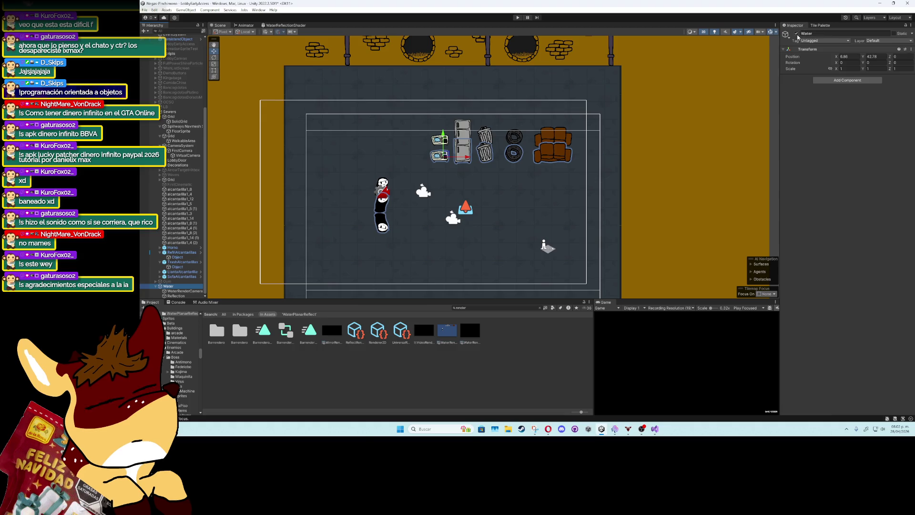
left_click(796, 35)
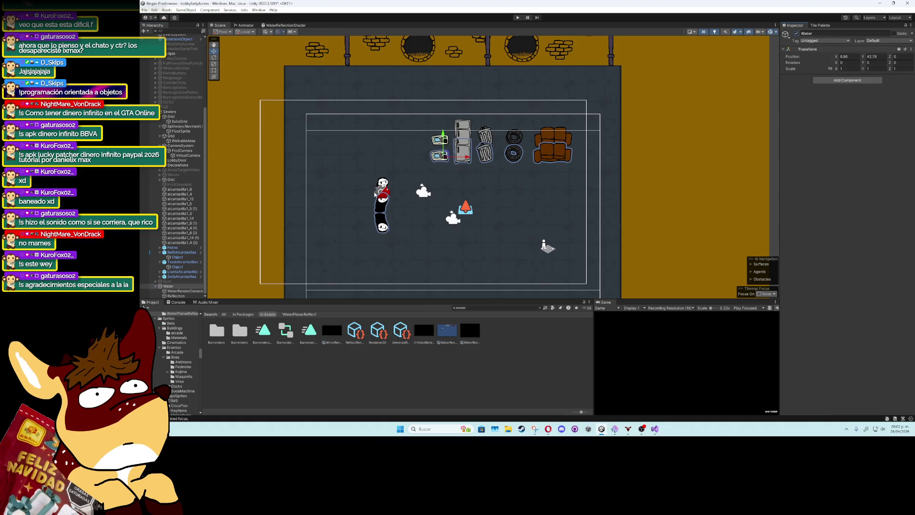
scroll(374, 195, "up", 5)
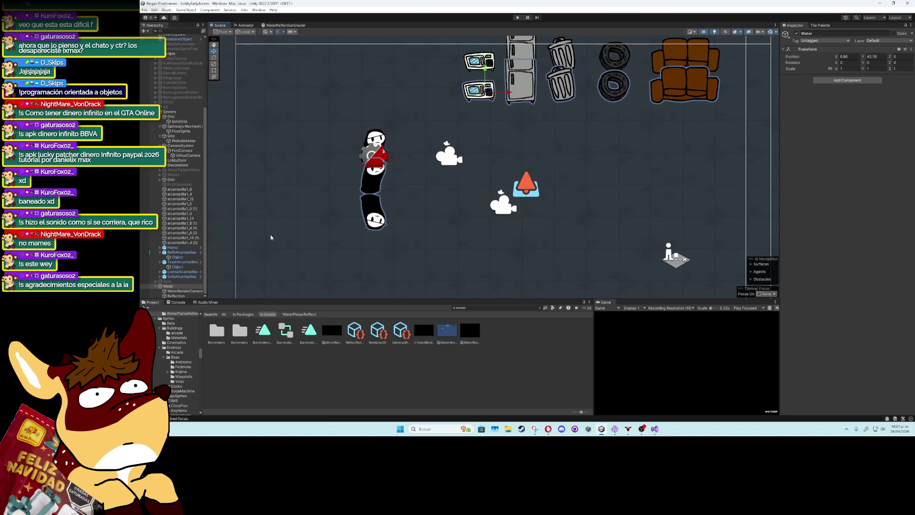
left_click_drag(270, 237, 299, 207)
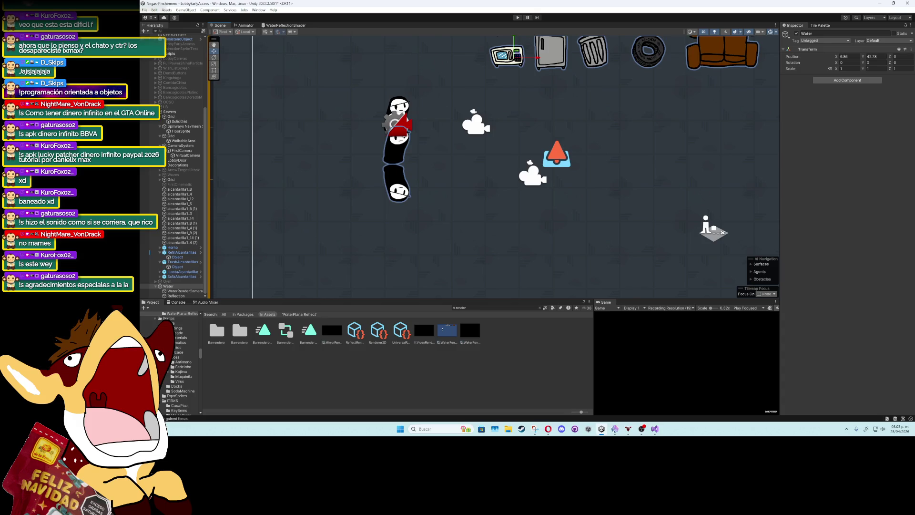
left_click(361, 334)
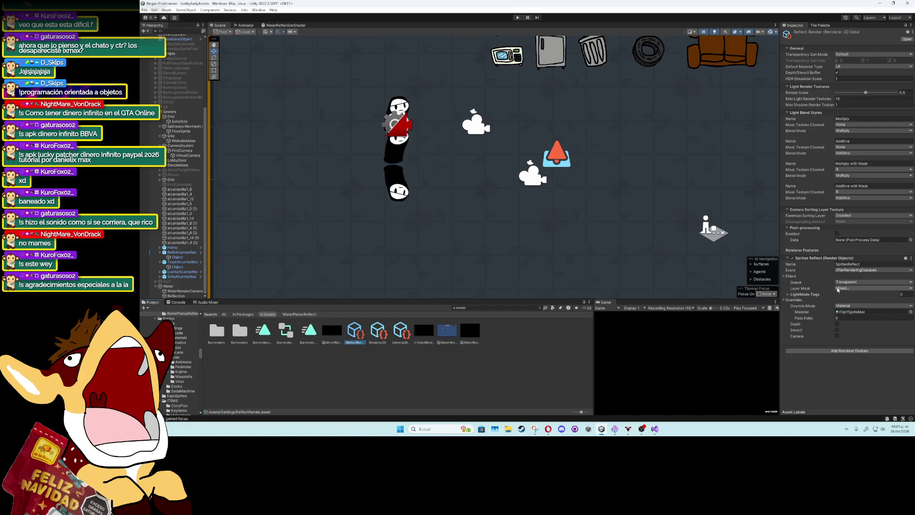
Leave the SpritesReflect Layer Mask unchanged and set its Event to BeforeRenderingTransparents
left_click(873, 288)
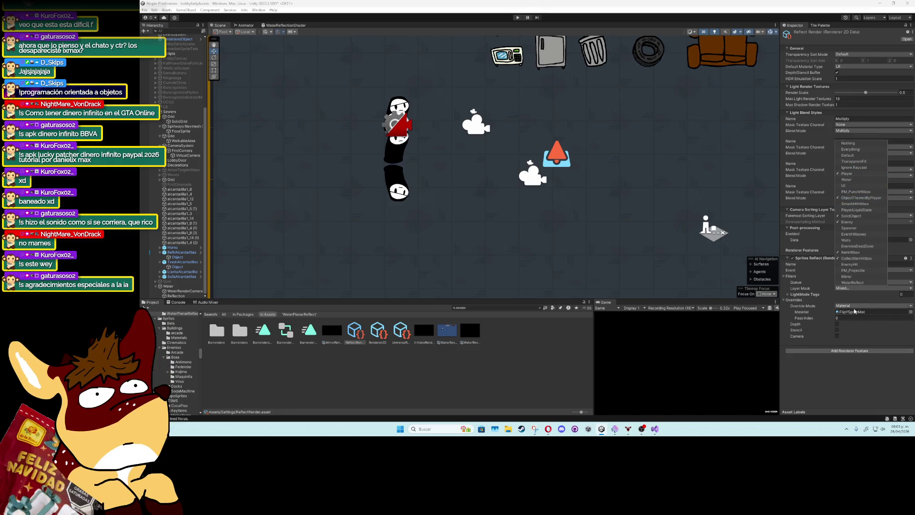
left_click(863, 283)
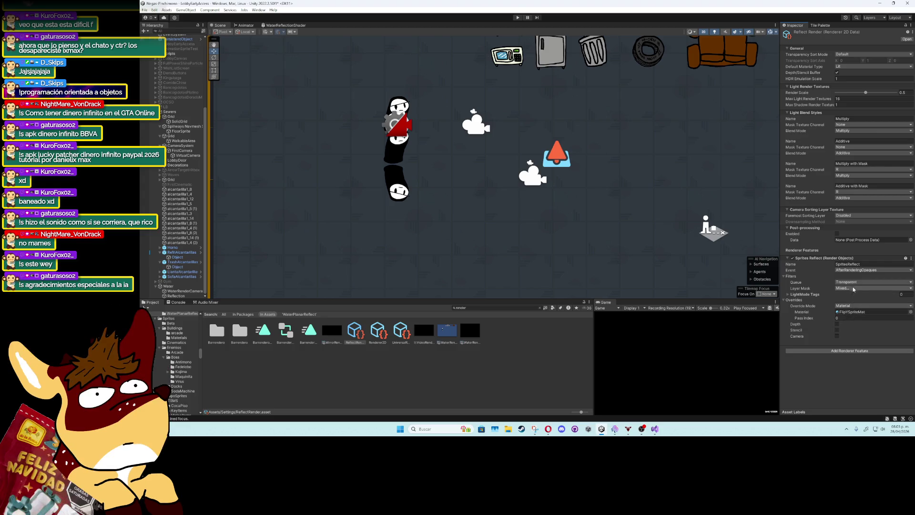
left_click(856, 270)
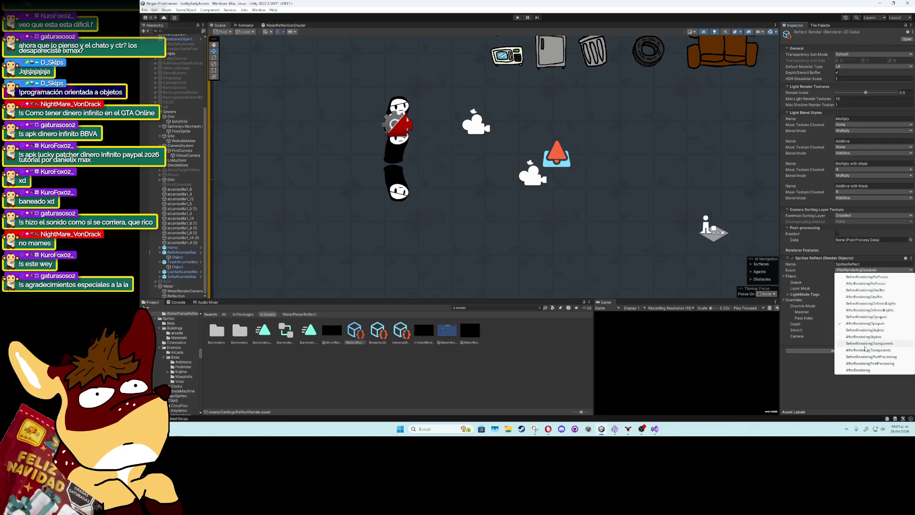
left_click(865, 344)
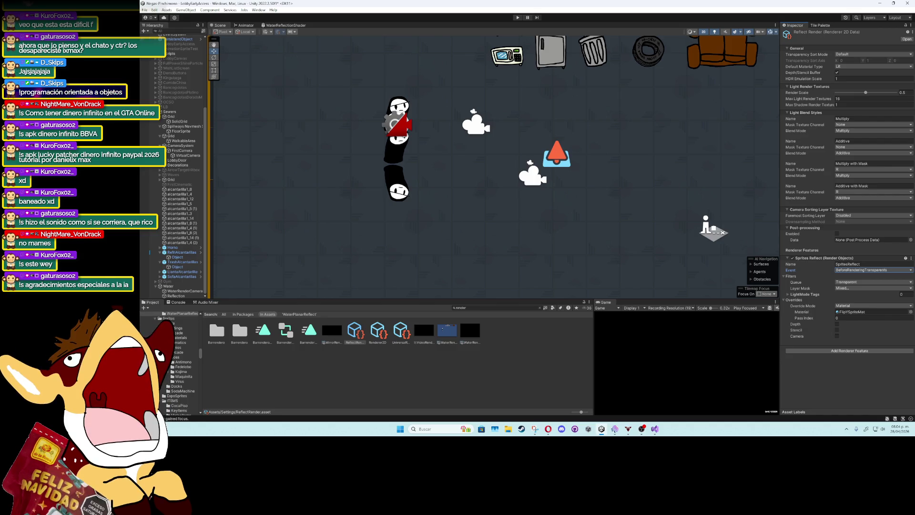
scroll(348, 232, "down", 2)
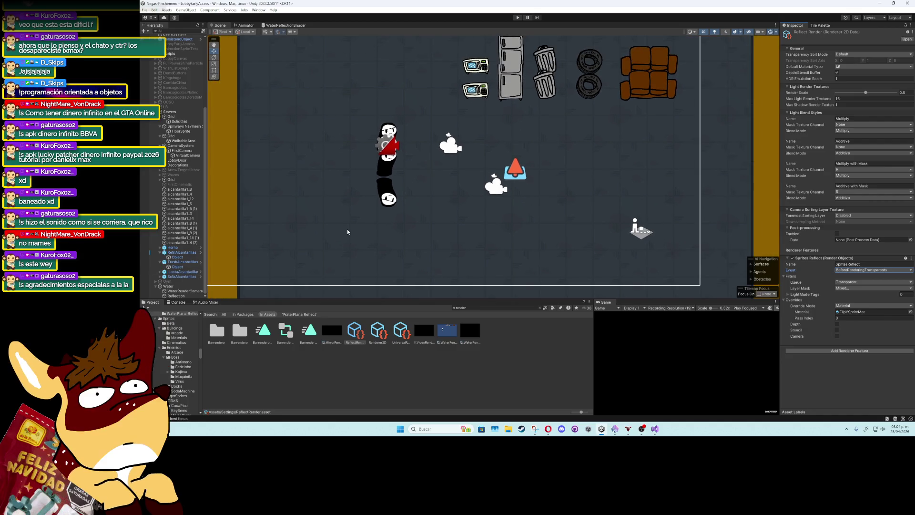
left_click(176, 295)
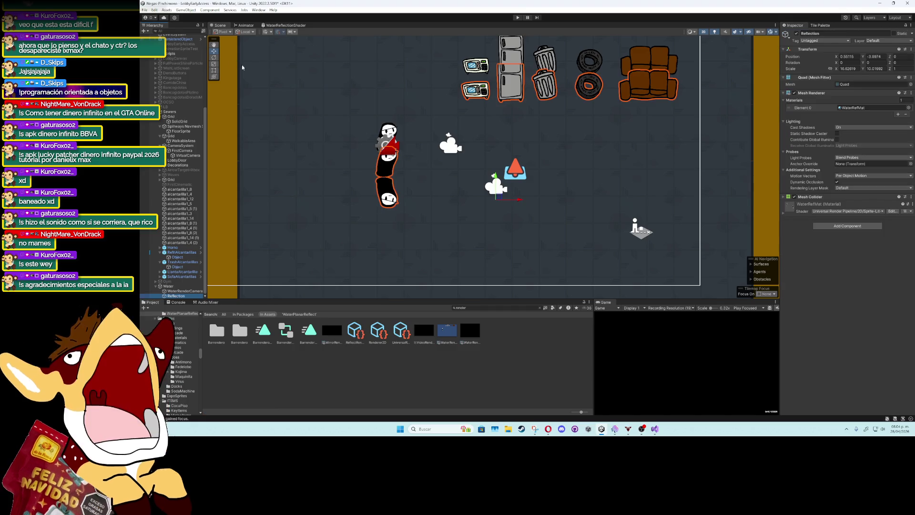
left_click_drag(499, 197, 498, 173)
scroll(498, 174, "down", 2)
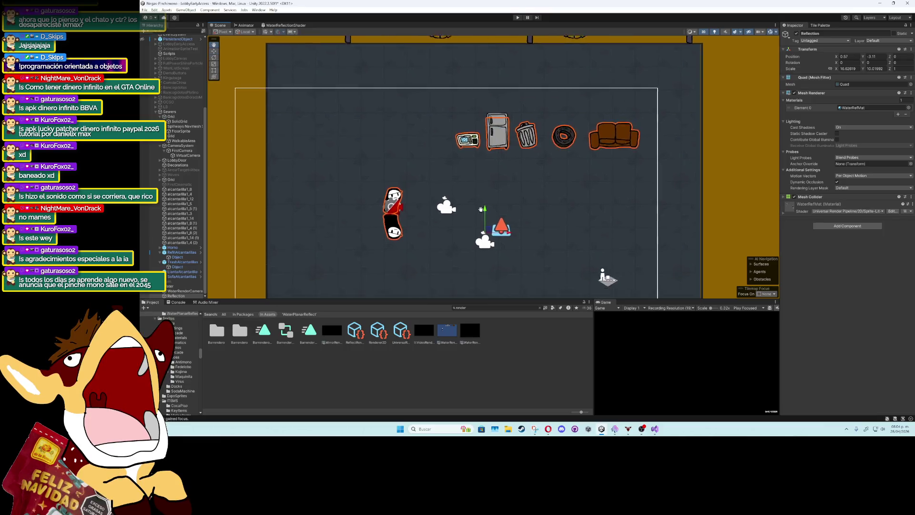
scroll(559, 190, "down", 1)
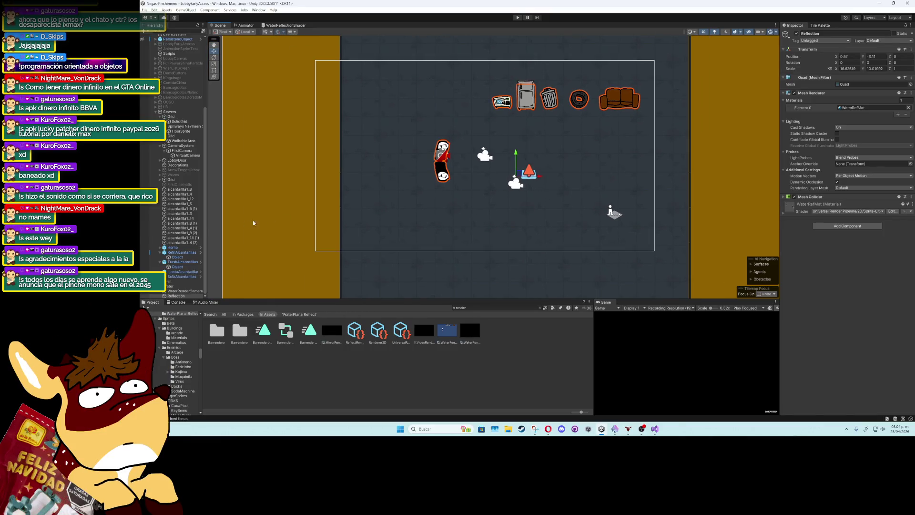
left_click(417, 179)
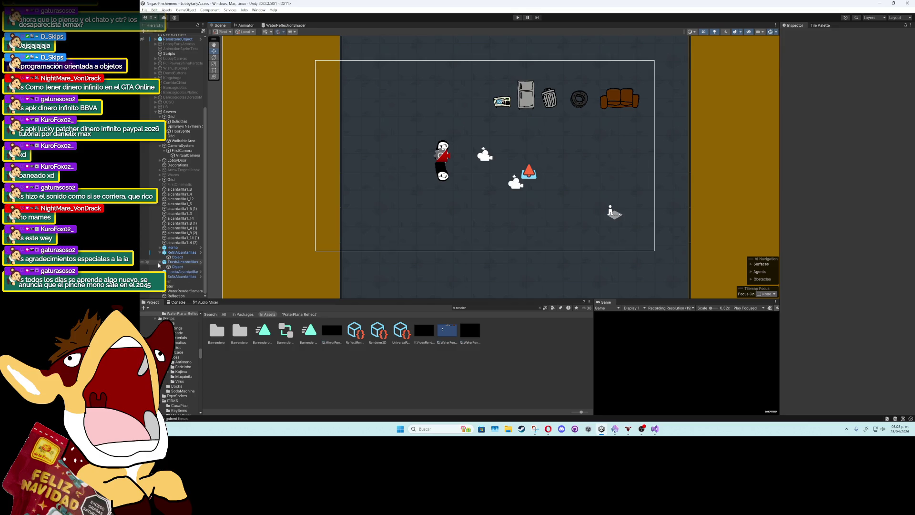
left_click(177, 296)
Select WaterRenderCamera to view its Camera component using ReflectRender and WaterRenderTexture
left_click(180, 291)
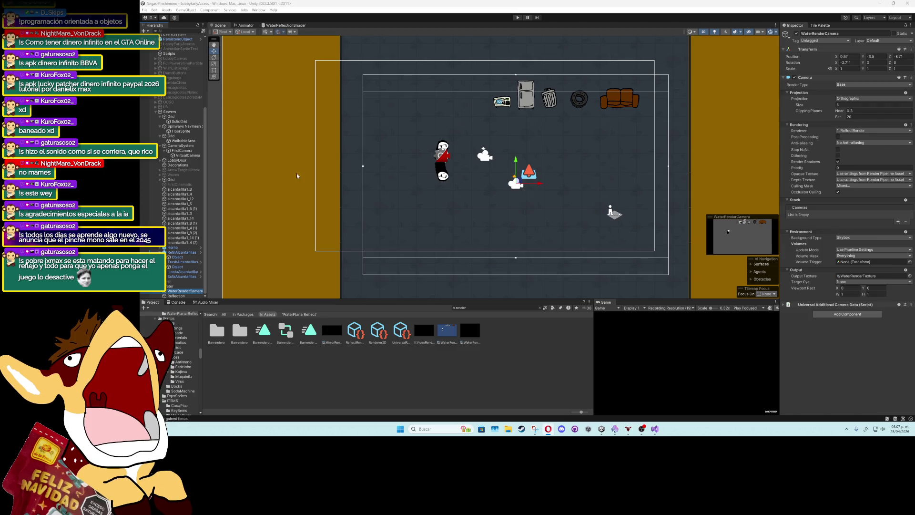
Set ReflectRender's Sprites Reflect Layer Mask to Everything, then return to WaterRenderCamera's settings
left_click(355, 331)
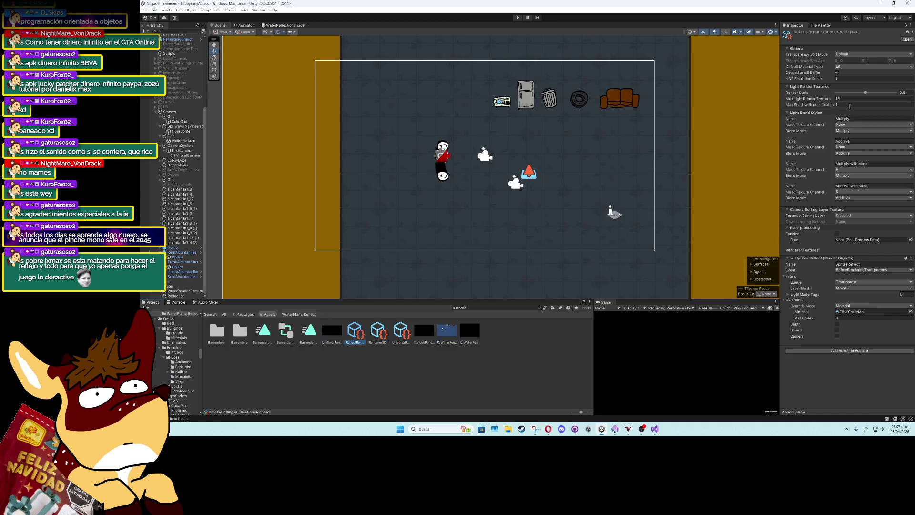
left_click(848, 288)
left_click(851, 150)
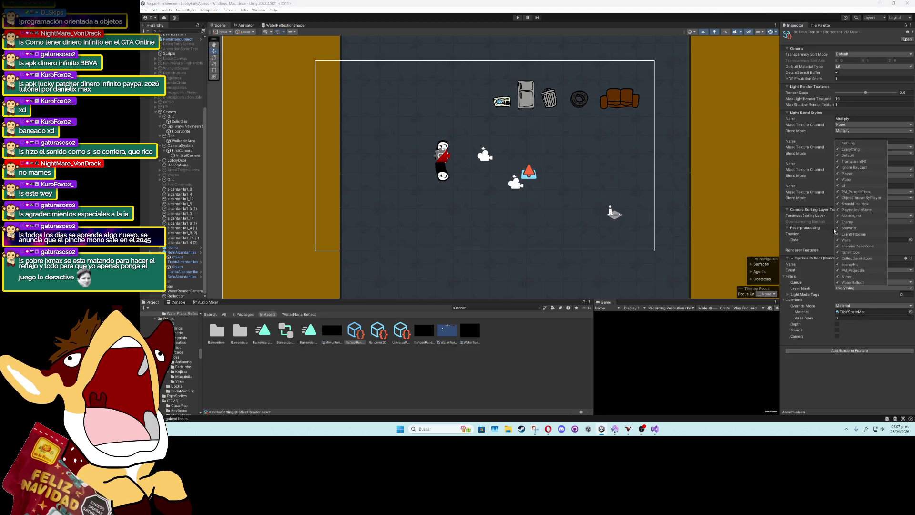
left_click(842, 370)
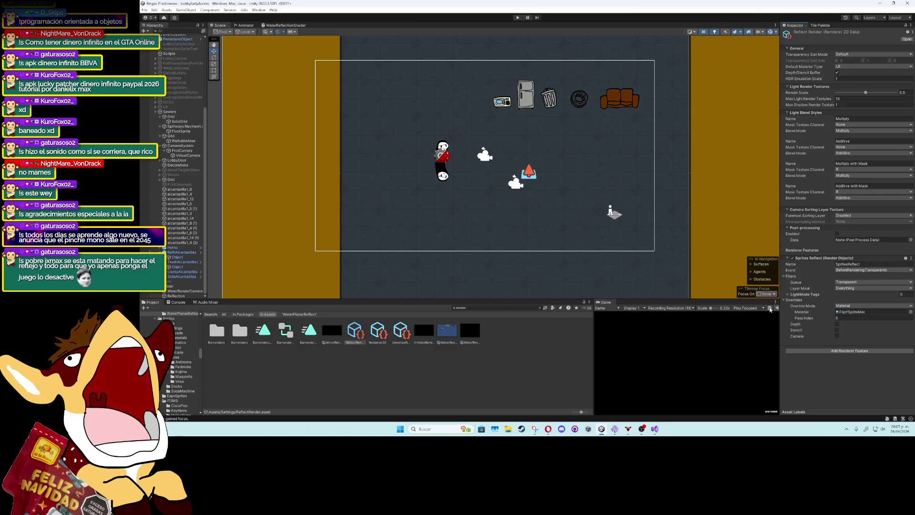
left_click(183, 295)
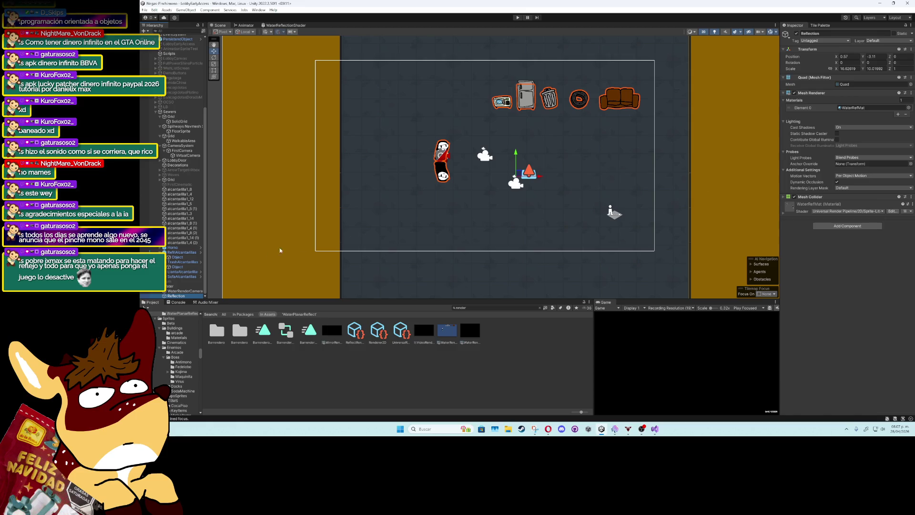
left_click(173, 291)
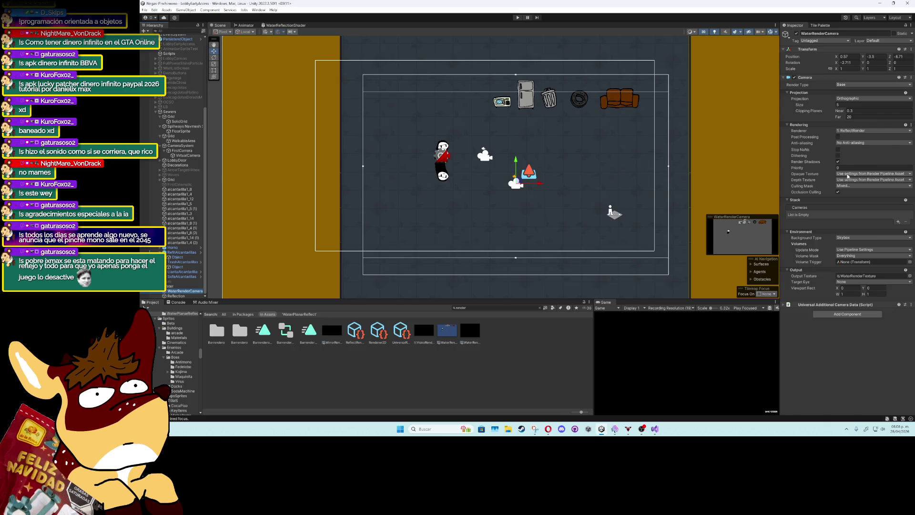
Check the camera's Update Mode, then compare Renderer2D with ReflectRender data, ending on ReflectRender
left_click(862, 250)
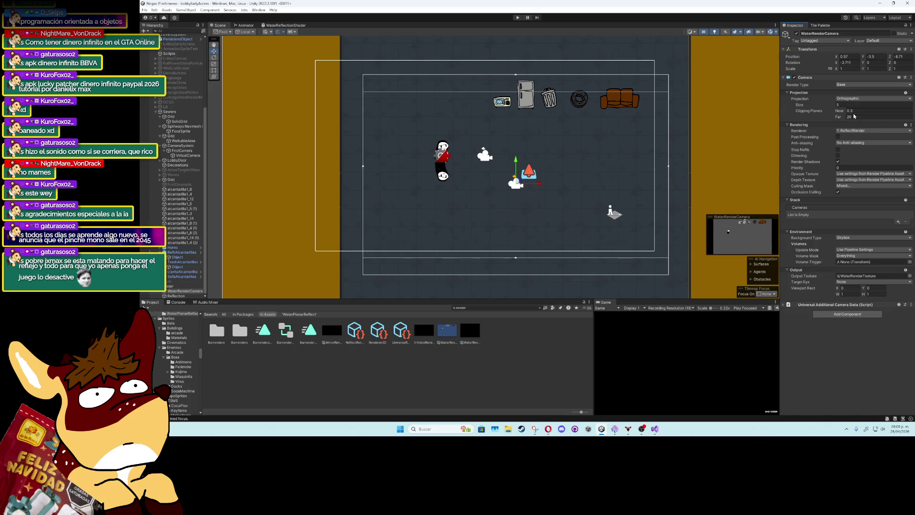
left_click(354, 331)
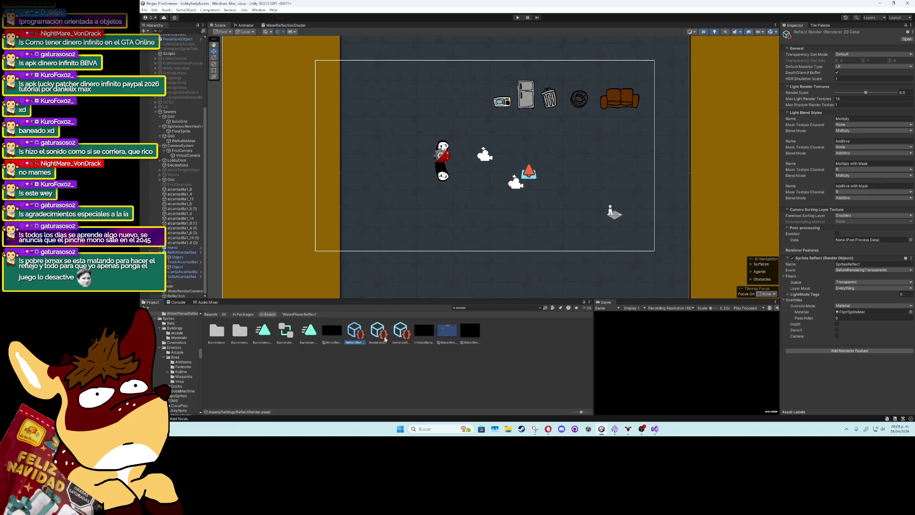
left_click(378, 338)
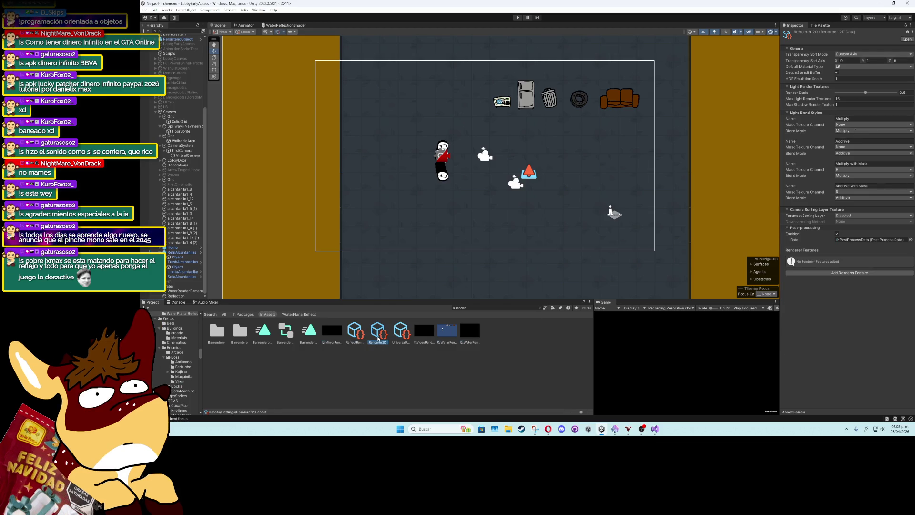
left_click(354, 334)
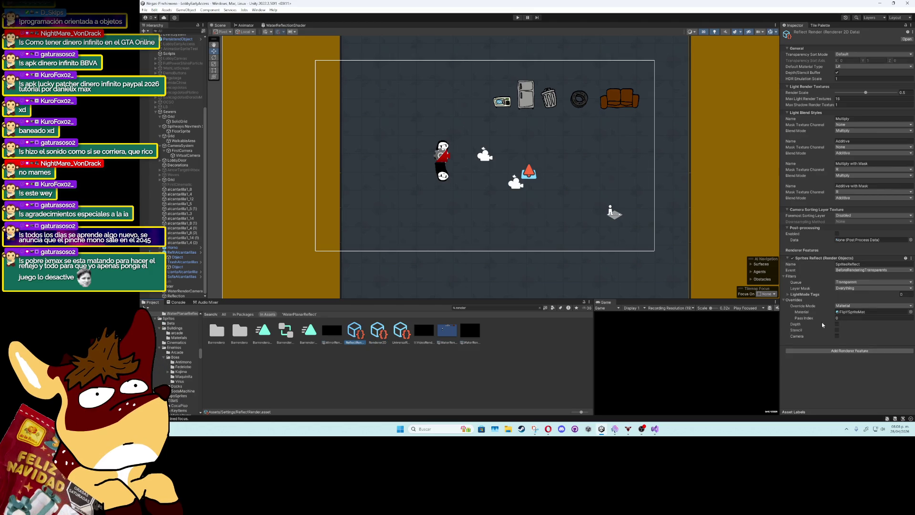
left_click(837, 234)
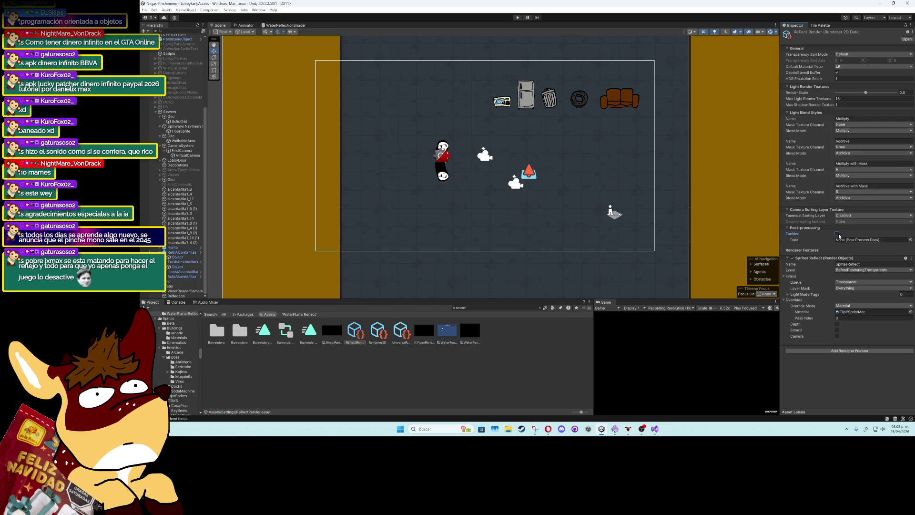
Set Sprites Reflect Event to AfterRenderingTransparents and try Custom/SpriteFlipY_FinalFix as override shader
left_click(858, 270)
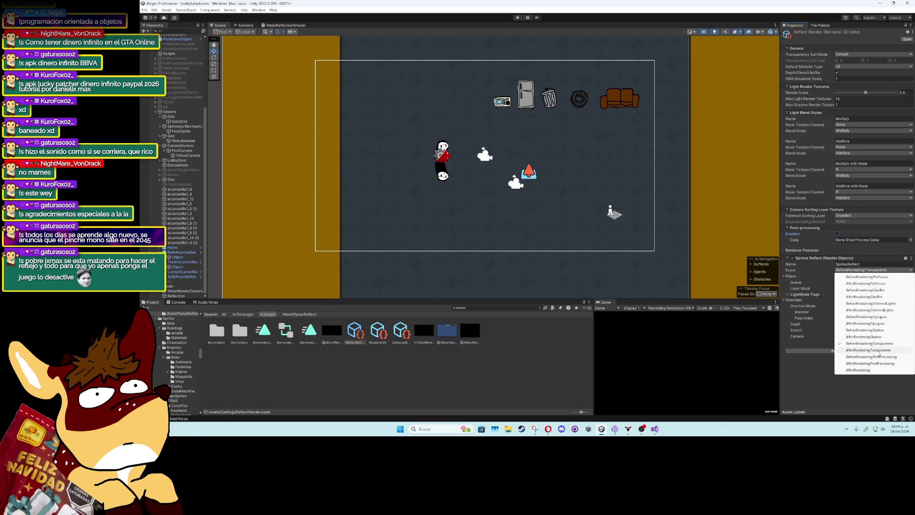
left_click(879, 351)
left_click(836, 370)
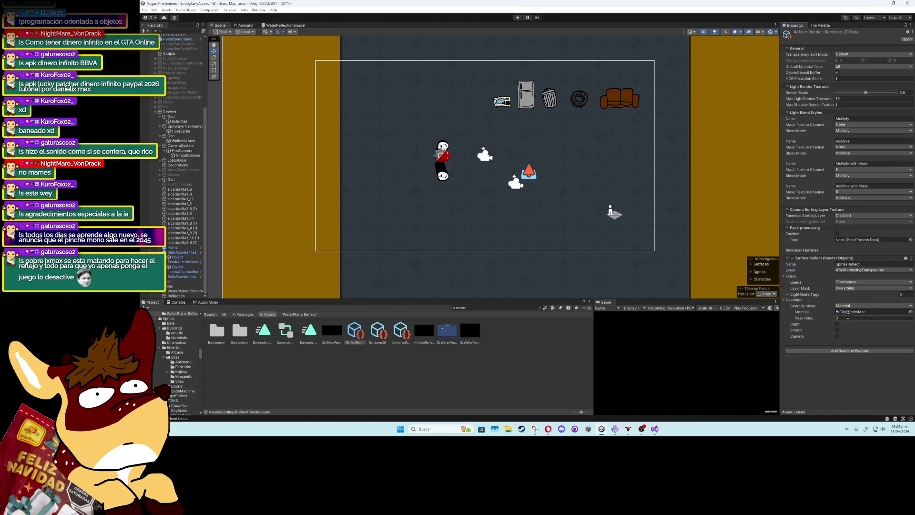
left_click(870, 305)
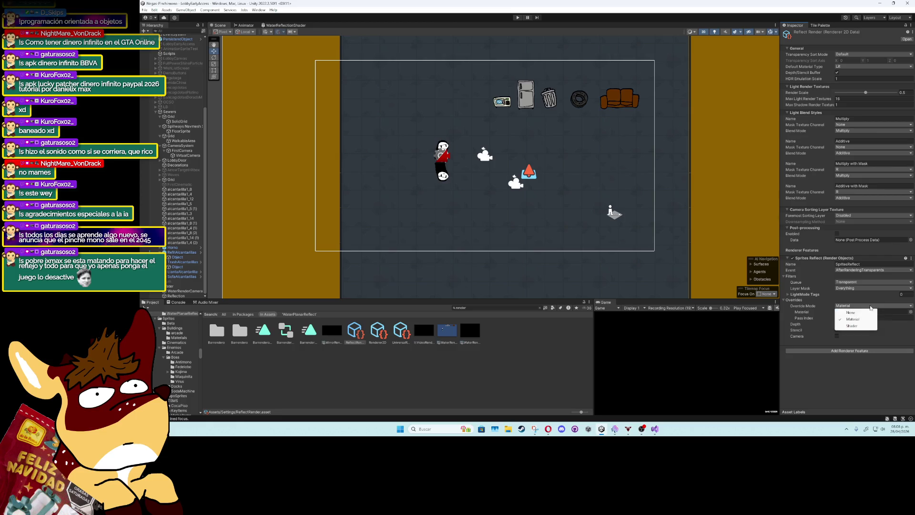
left_click(854, 326)
left_click(909, 312)
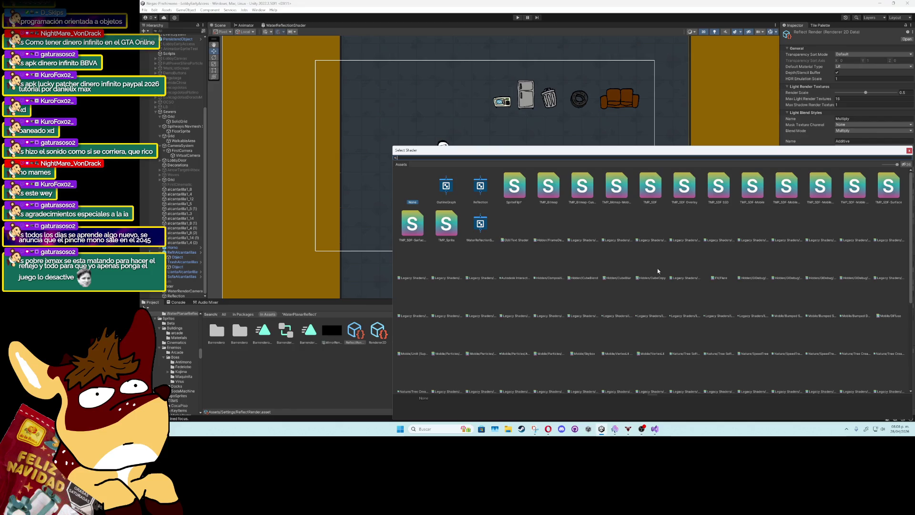
double_click(521, 192)
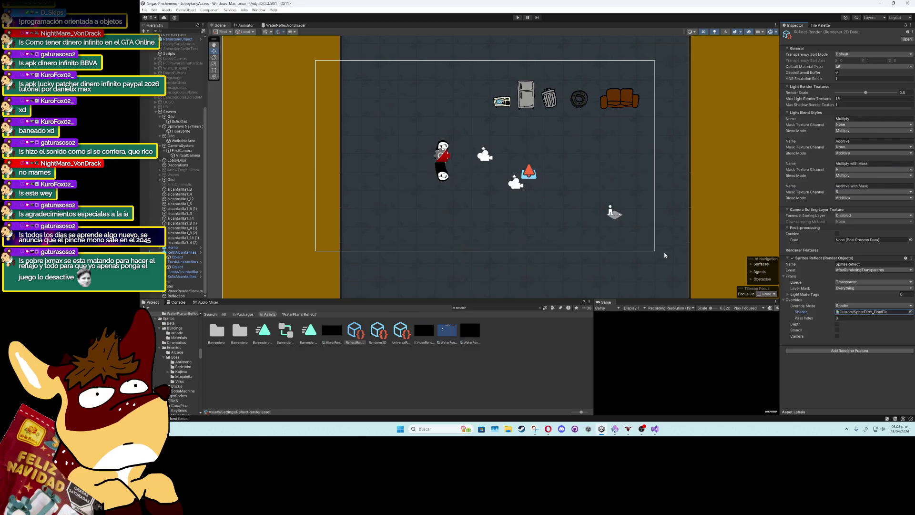
Switch the override back to Material using FlipYSpriteMat, then inspect the Reflection object
left_click(910, 307)
left_click(853, 319)
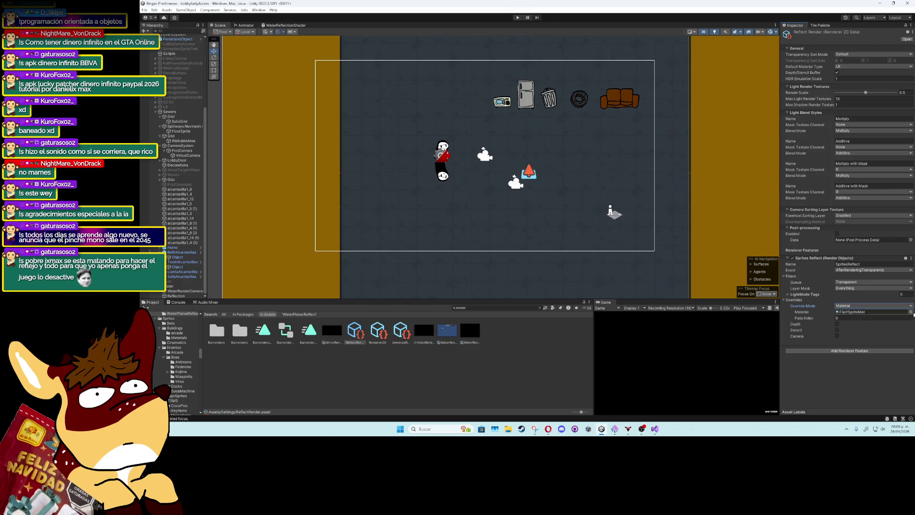
left_click(910, 312)
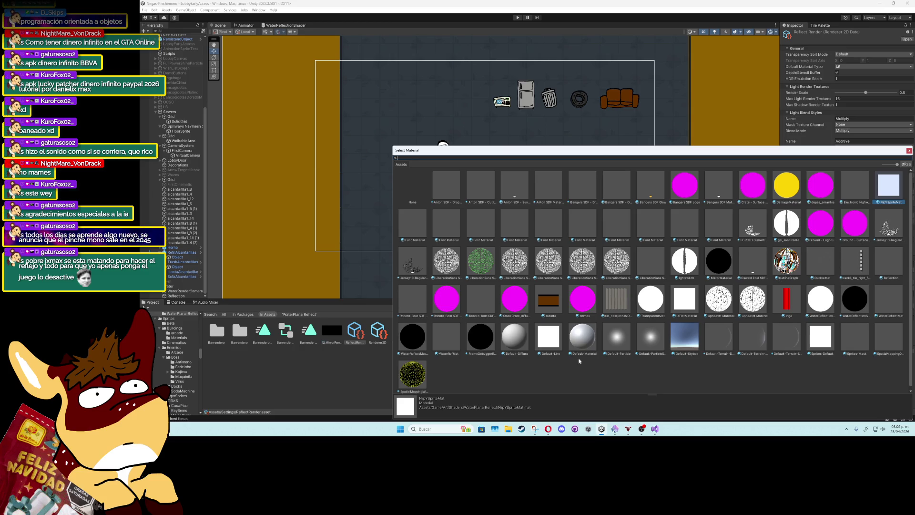
type("fl")
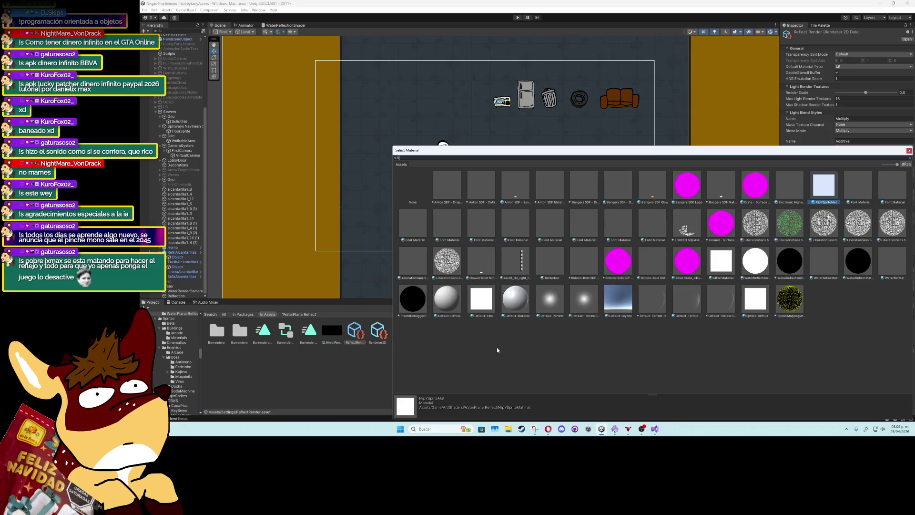
double_click(448, 193)
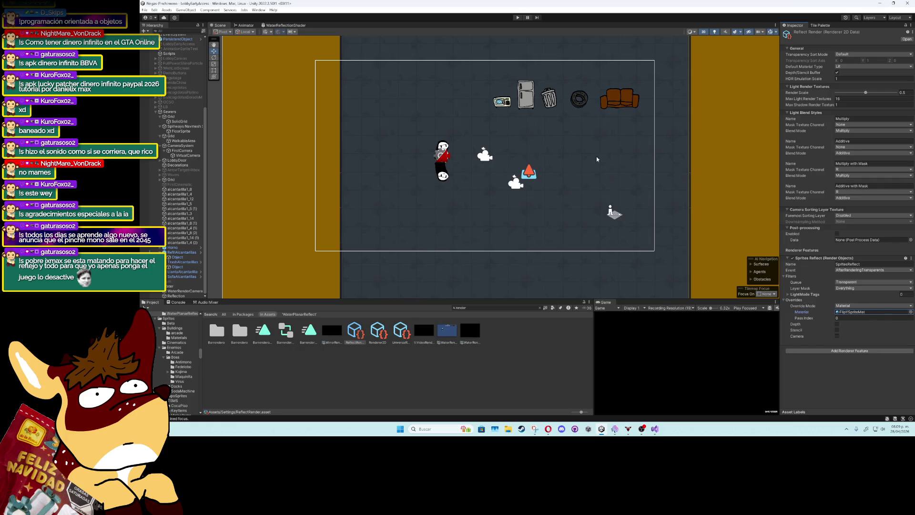
left_click(521, 97)
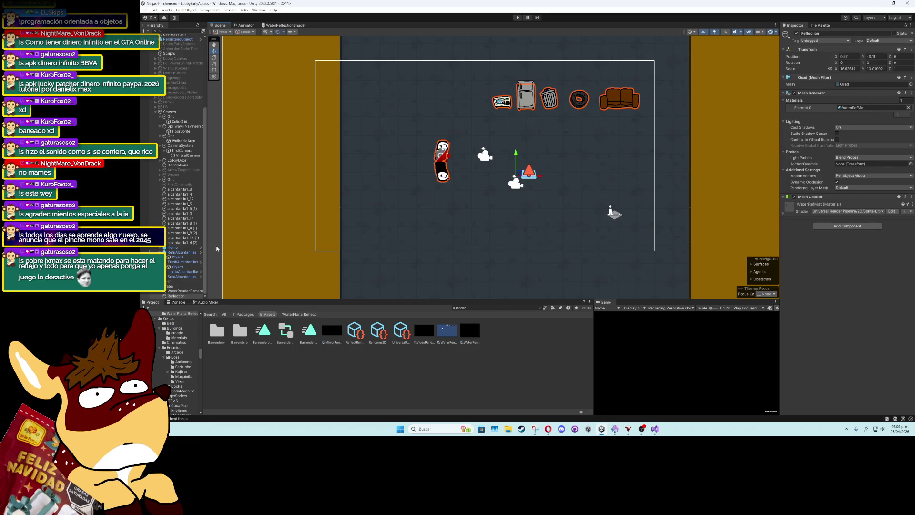
Check RefriAlcantarillas' material without changing it, then select its child sprite Object
left_click(181, 252)
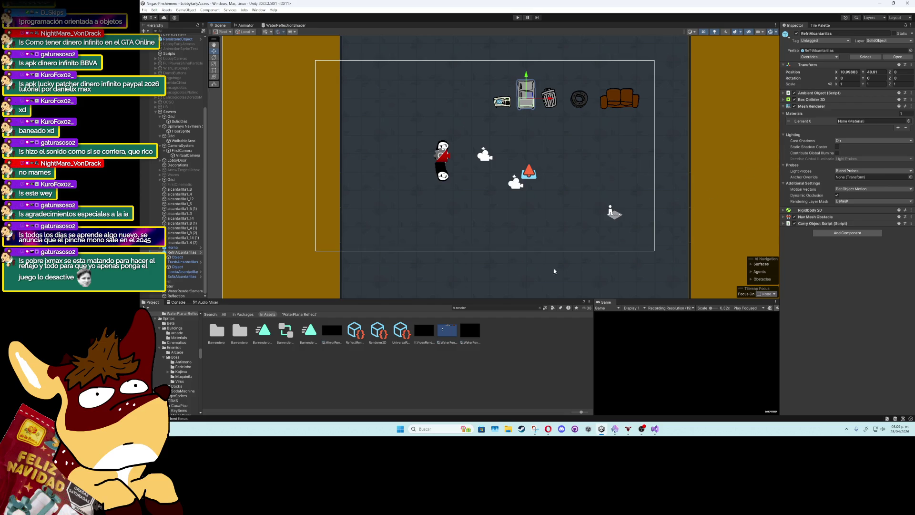
left_click(909, 121)
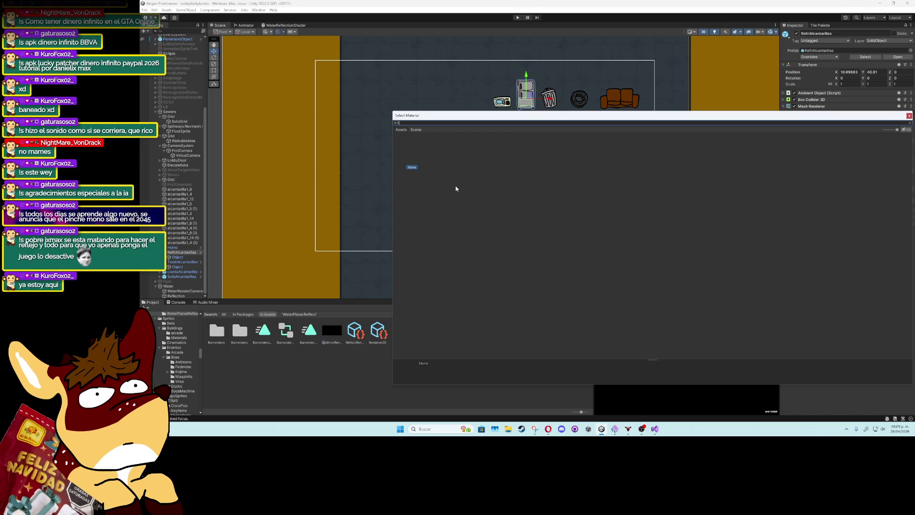
left_click(909, 116)
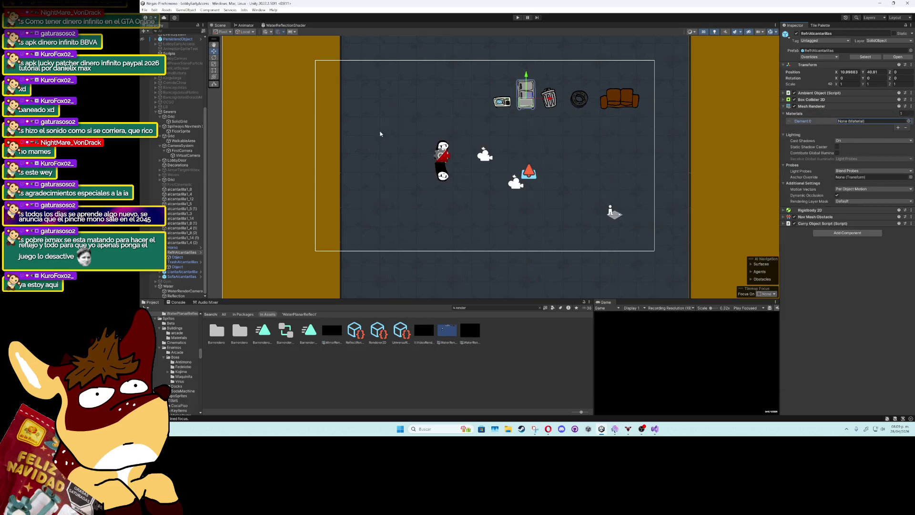
left_click(183, 257)
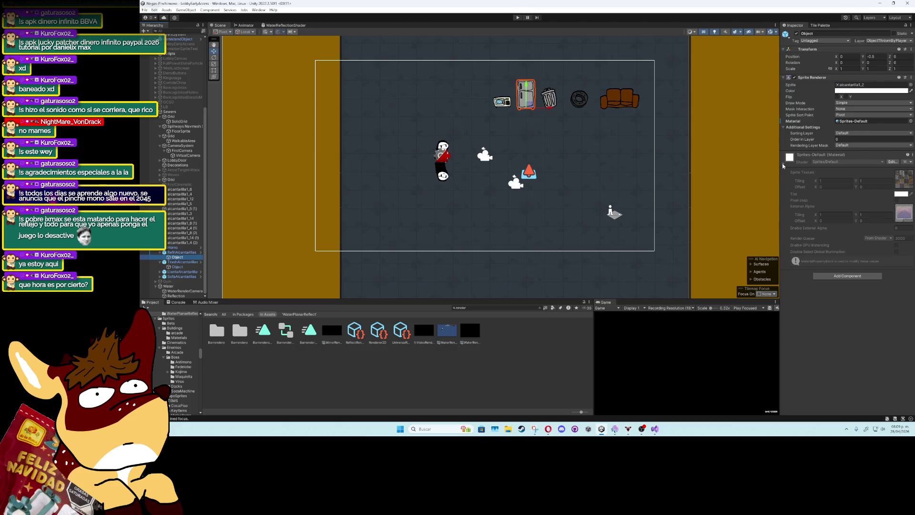
left_click(783, 165)
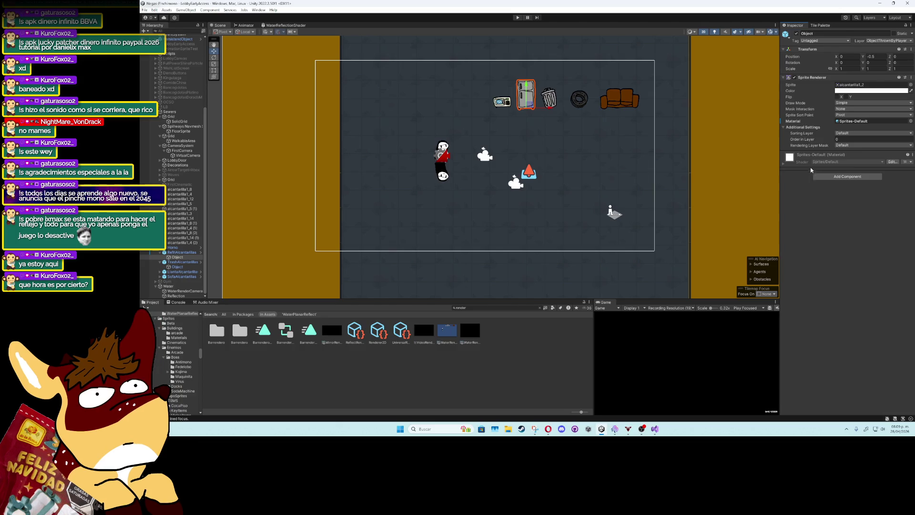
Search 'fl' and preview FlipYSpriteMat in the material picker, close it, then switch to Visual Studio
left_click(911, 121)
type("re")
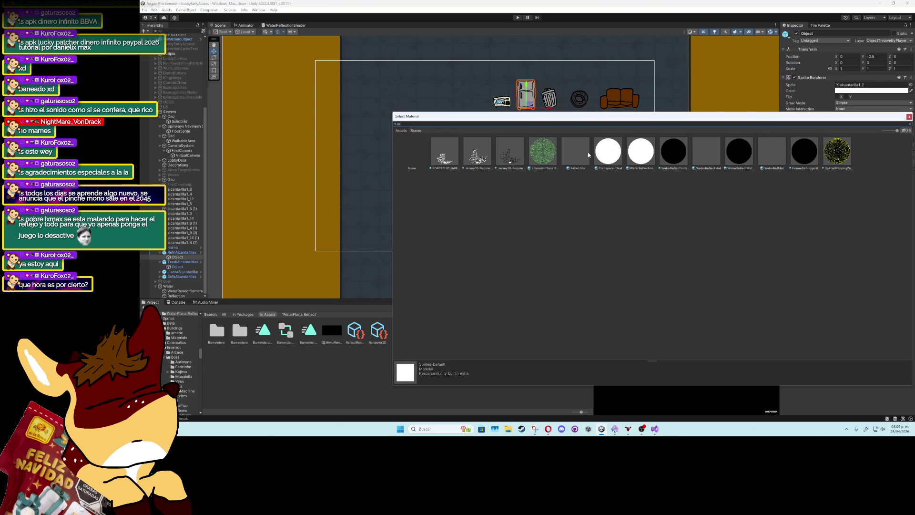
key("BackSpace")
key("BackSpace")
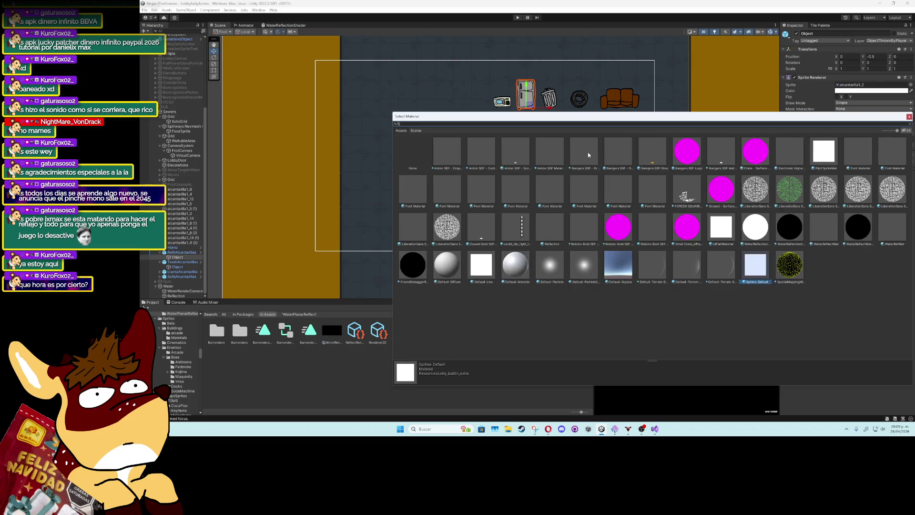
type("fl")
left_click(441, 148)
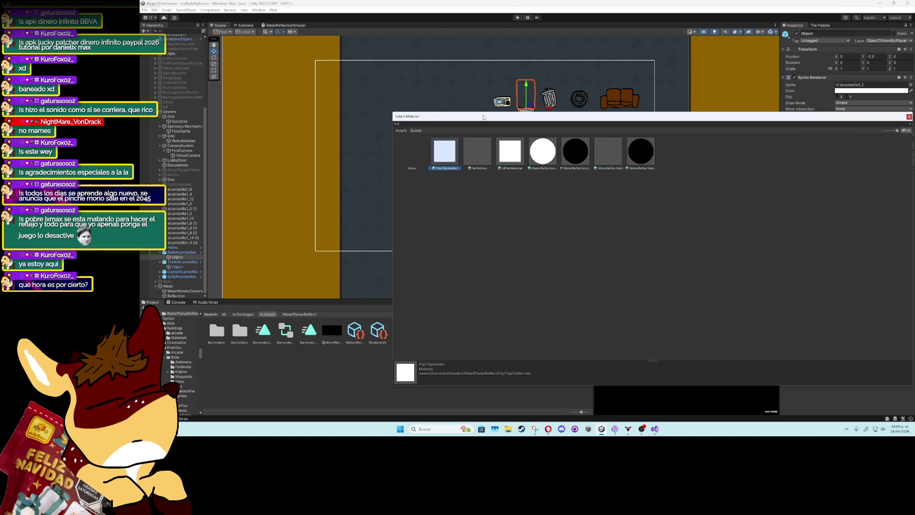
left_click_drag(537, 118, 534, 191)
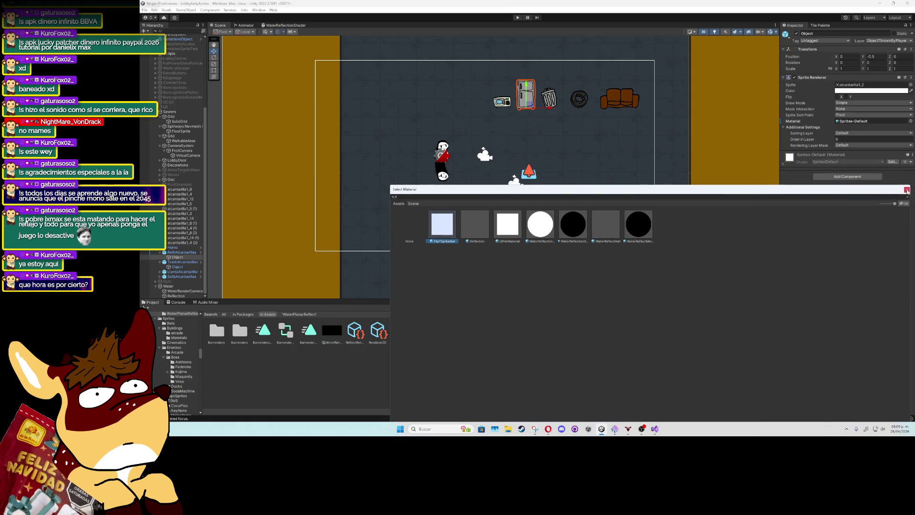
left_click(906, 190)
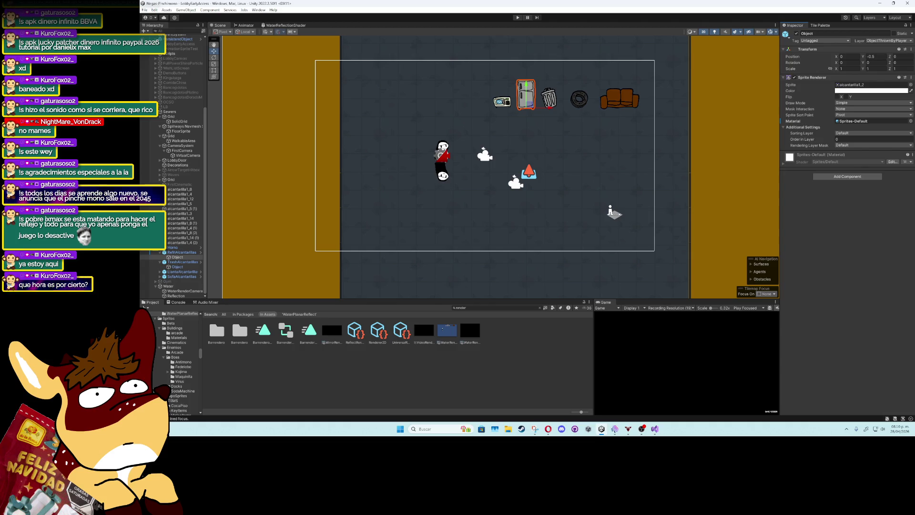
left_click(176, 252)
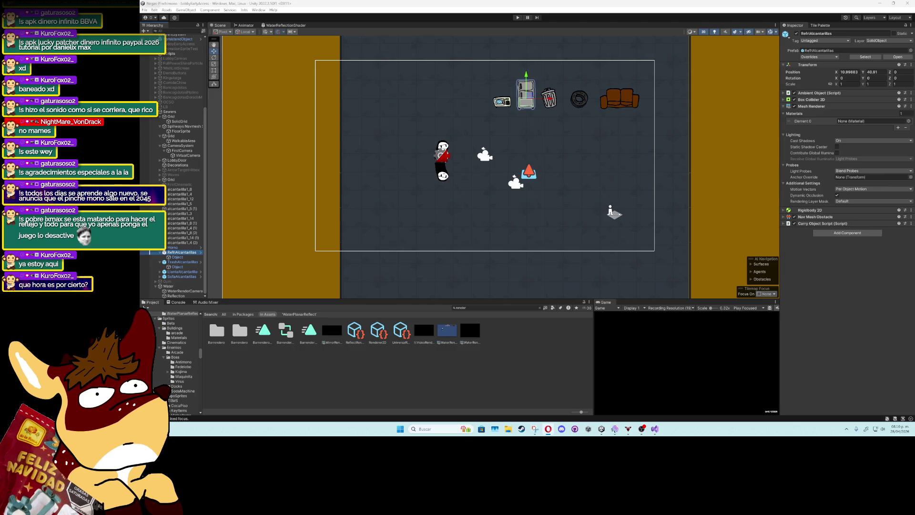
key("alt+Tab")
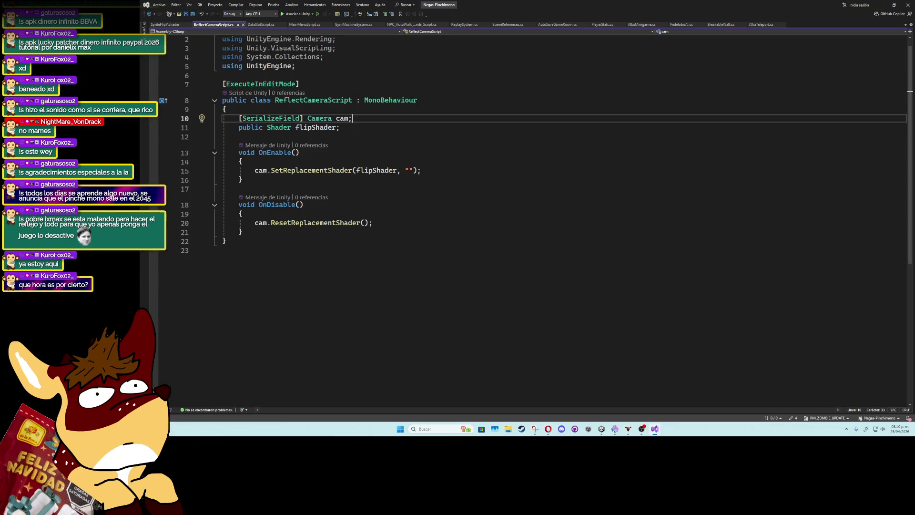
Open SpriteFlipY.shader and review its properties and SubShader tags
left_click(165, 25)
left_click(462, 181)
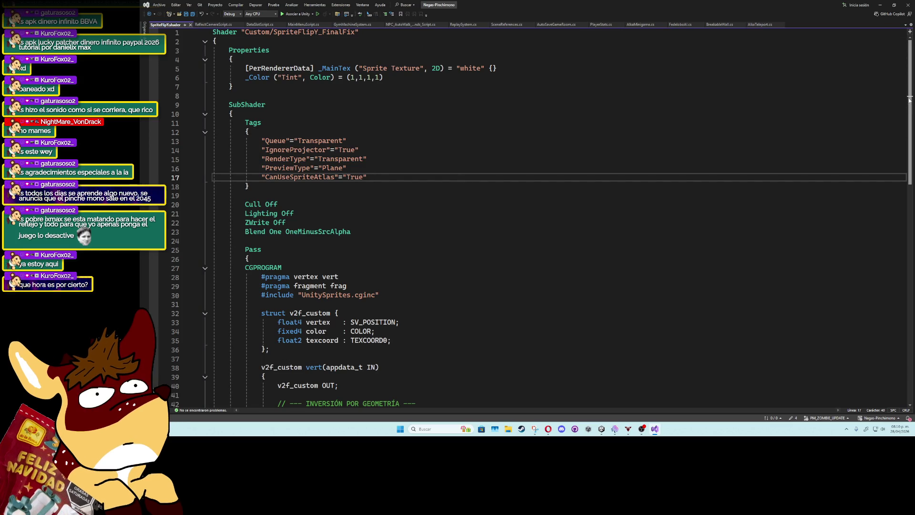
left_click(344, 68)
double_click(247, 104)
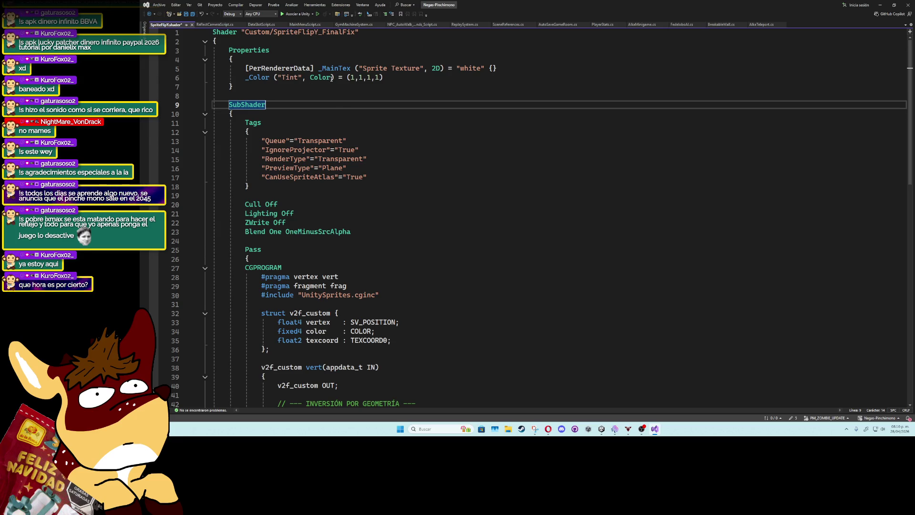
Try color-related trial edits on the _Color Tint default on line 6
left_click(347, 77)
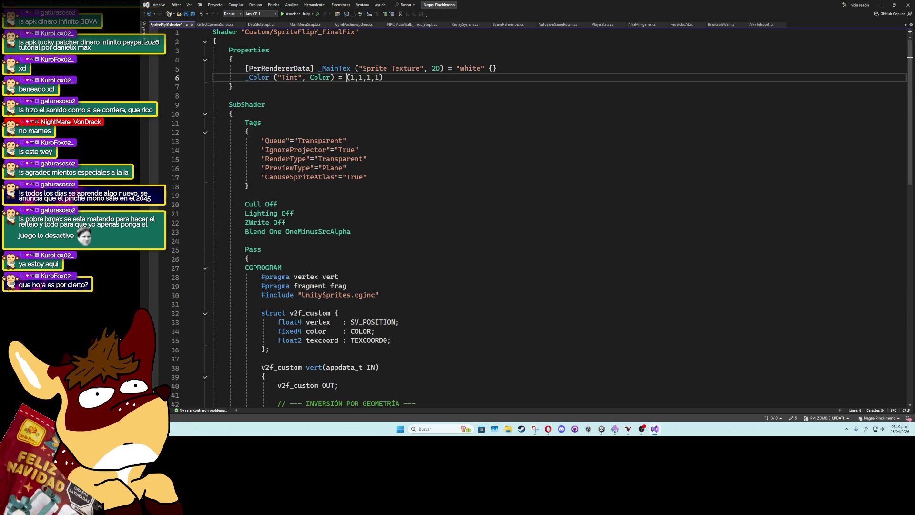
type("//")
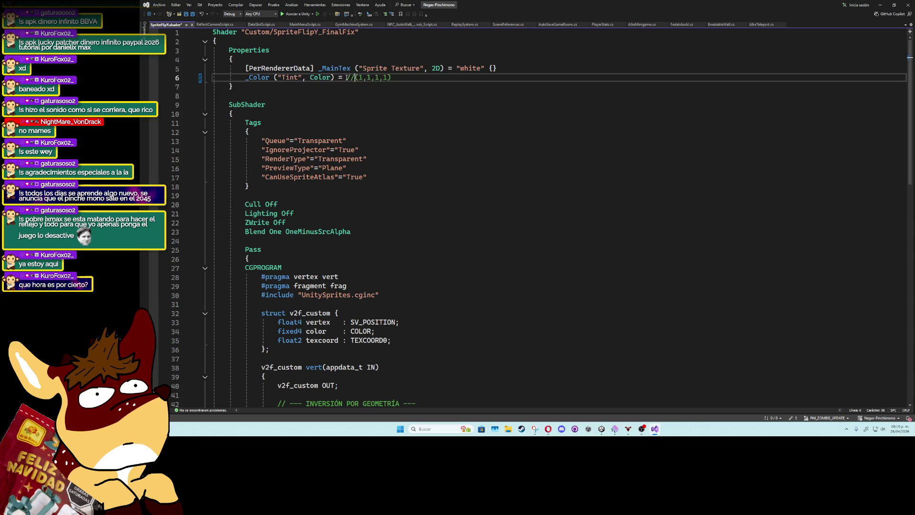
type("color")
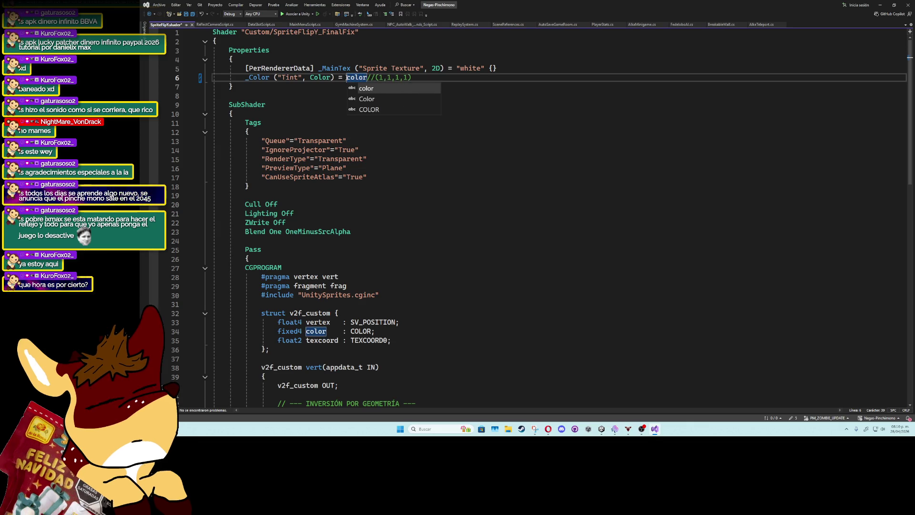
key("Down")
key("Tab")
type(".g")
key("BackSpace")
key("BackSpace")
key("BackSpace")
type("colo")
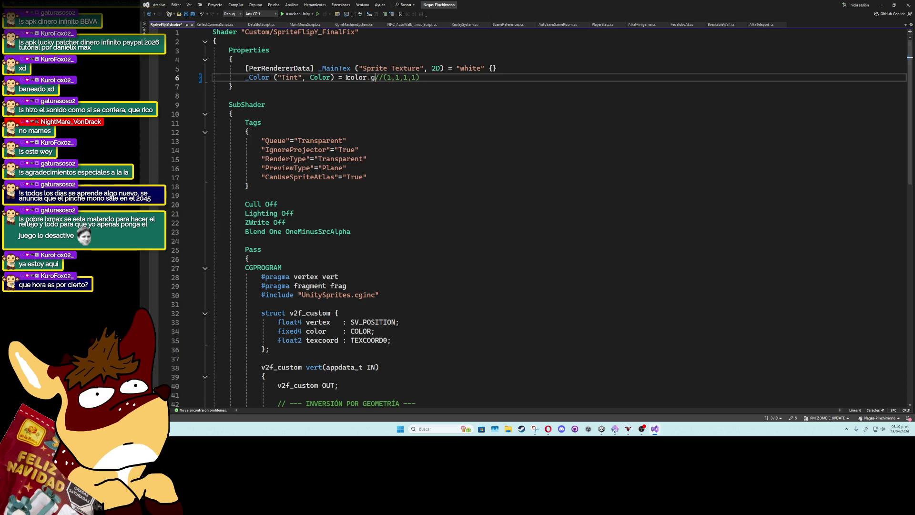
type("r")
key("Down")
key("Down")
type(".")
key("BackSpace")
key("BackSpace")
key("BackSpace")
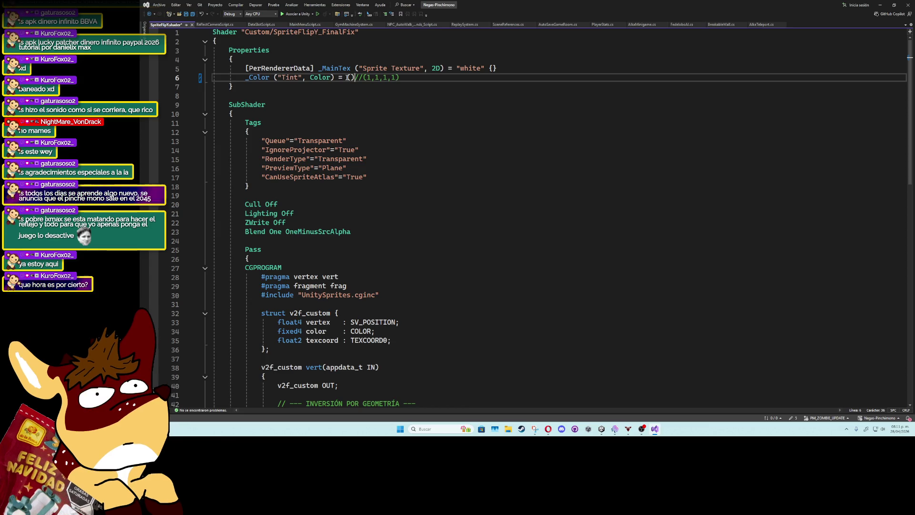
Keep the texture default white, remove leftover text from line 6, save, and return to Unity
double_click(467, 68)
type("gre")
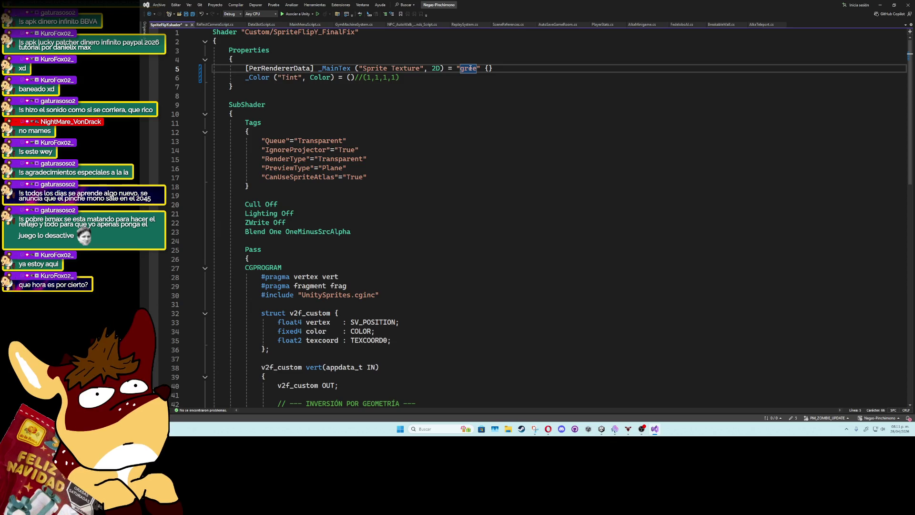
type("white")
left_click(348, 77)
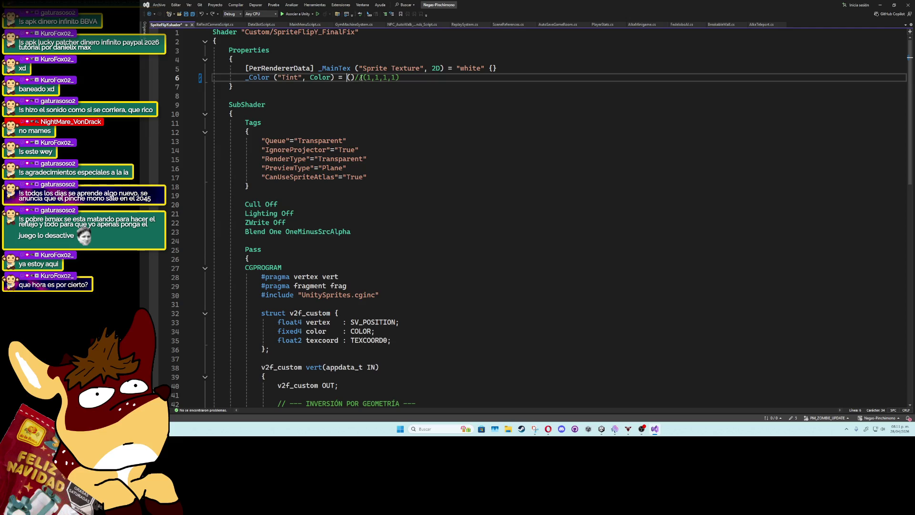
double_click(349, 77)
key("Delete")
left_click(390, 78)
key("ctrl+s")
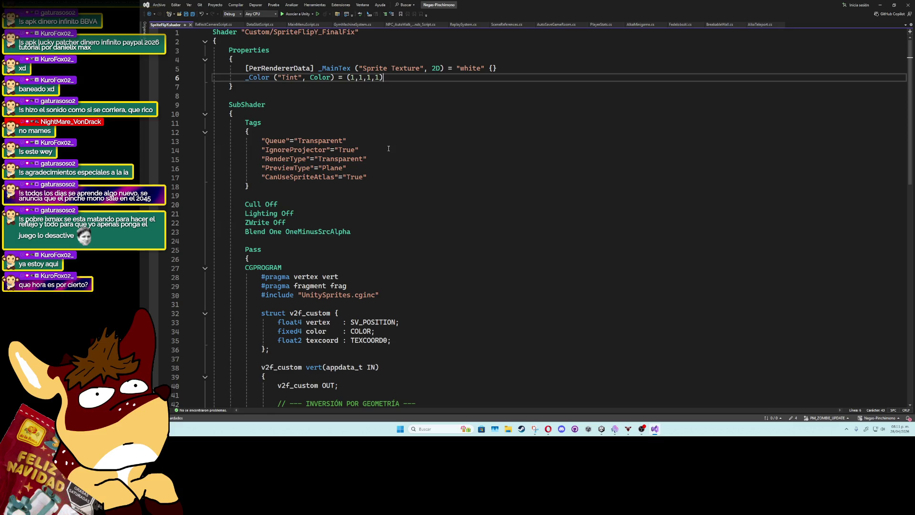
key("ctrl+shift+Left")
key("ctrl+shift+Left")
key("ctrl+shift+Left")
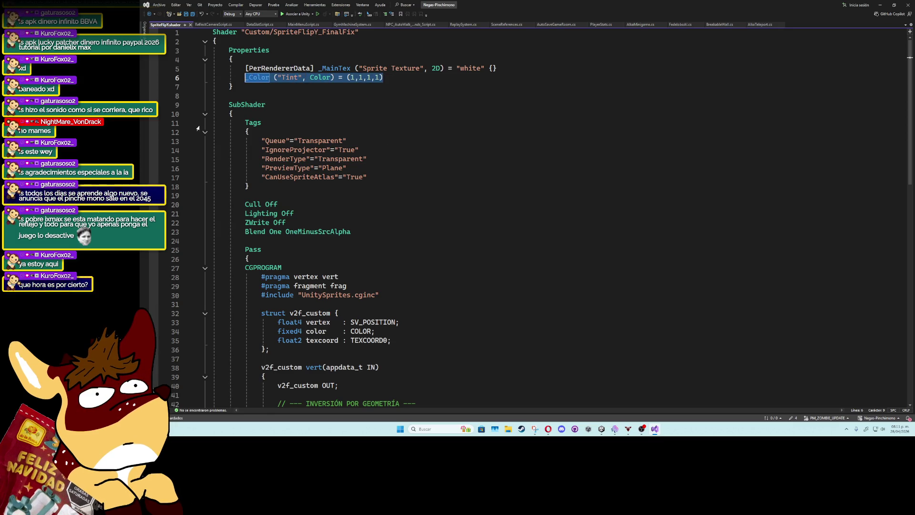
key("alt+Tab")
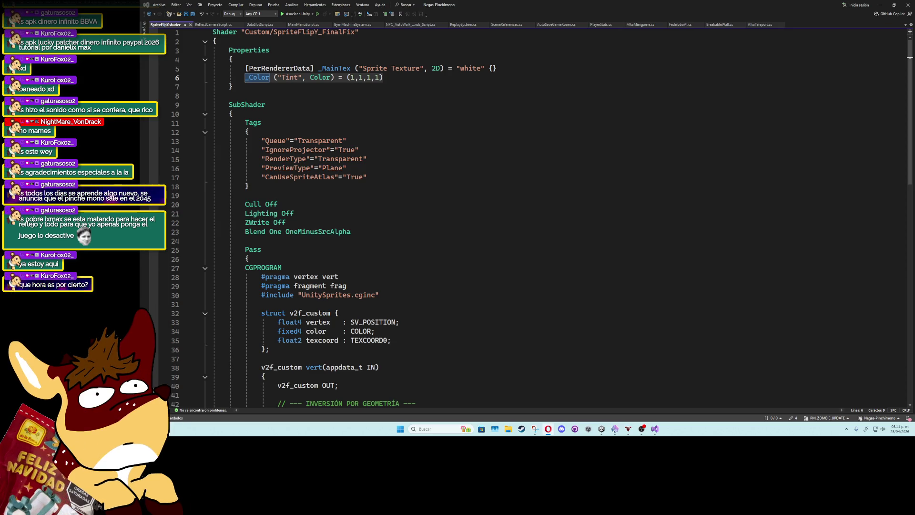
left_click(601, 428)
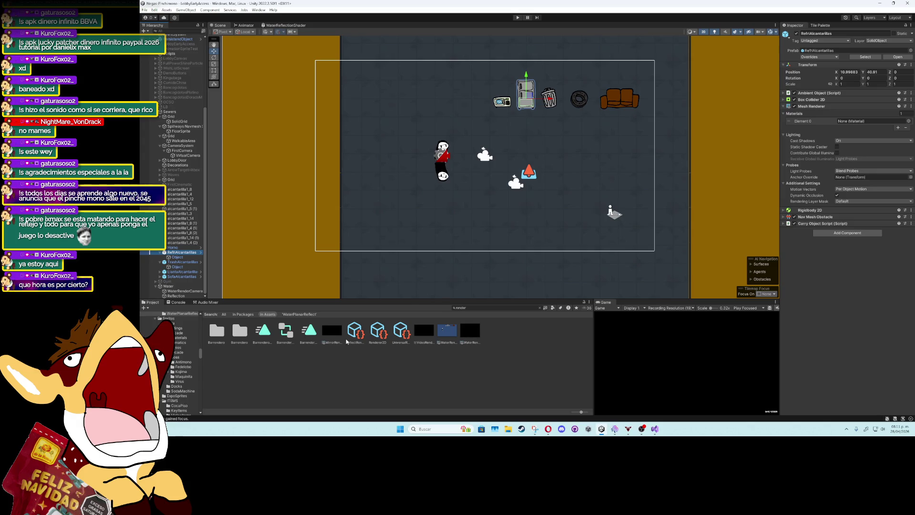
Find FlipYSpriteMat via a 'fli' project search and set its Tint to green 7FFF00
left_click(509, 310)
type("fli")
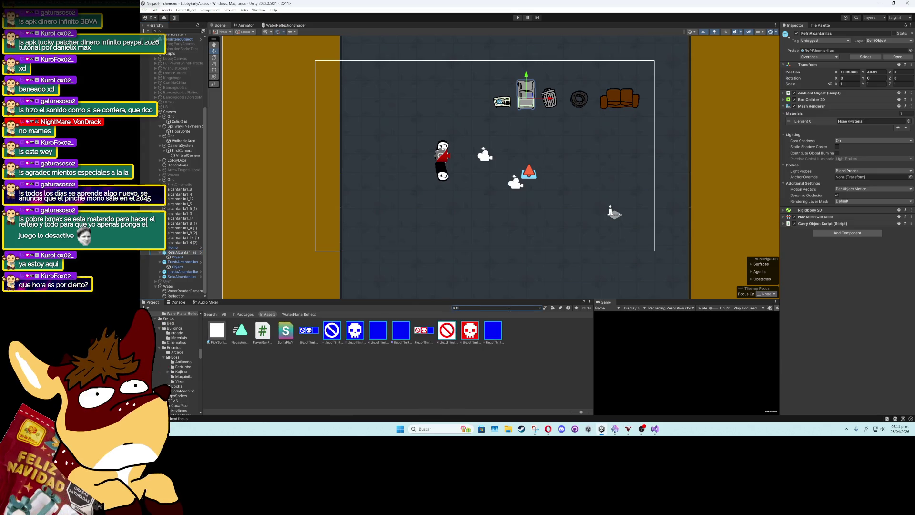
left_click(217, 330)
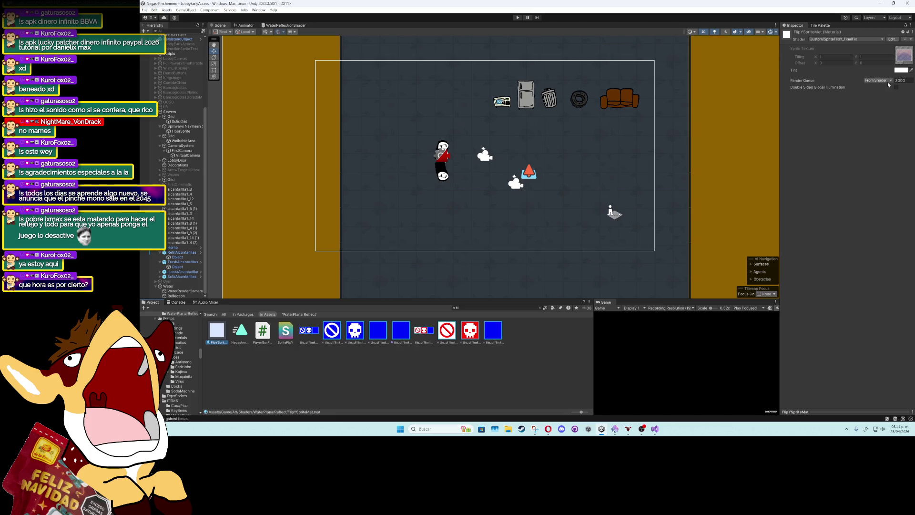
left_click(899, 71)
left_click(877, 89)
left_click(892, 103)
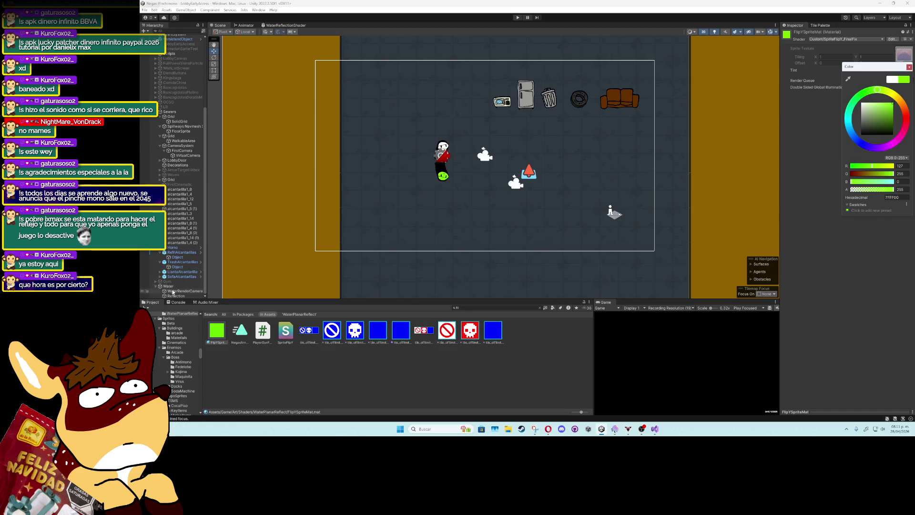
Nudge WaterRenderCamera slightly upward, then undo to restore its original position
left_click(183, 291)
left_click_drag(516, 159, 516, 139)
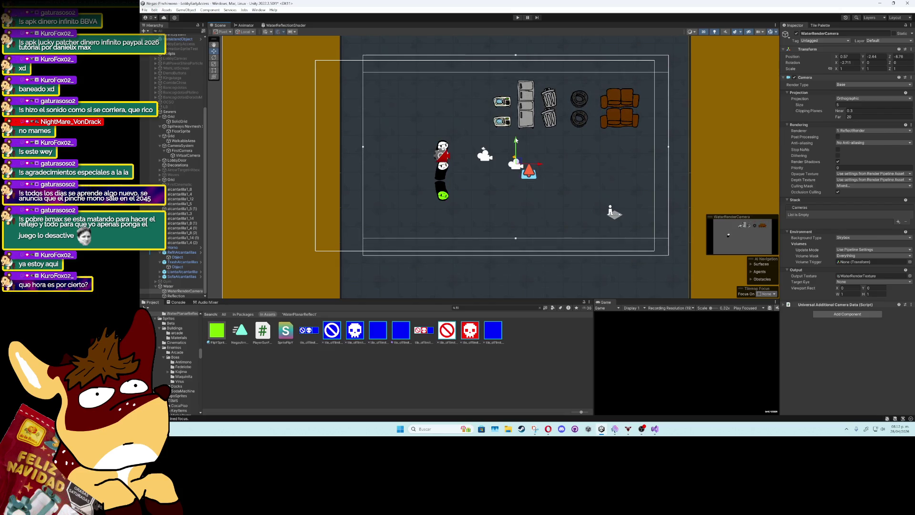
key("ctrl+z")
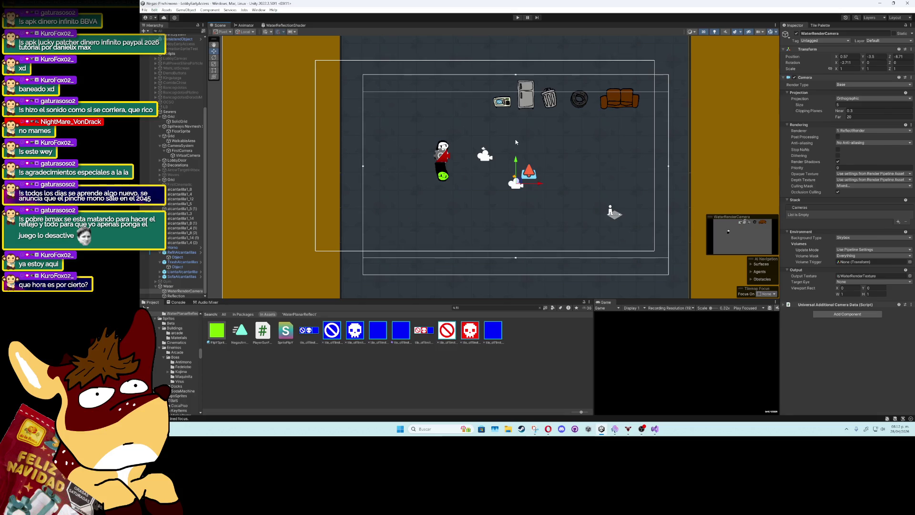
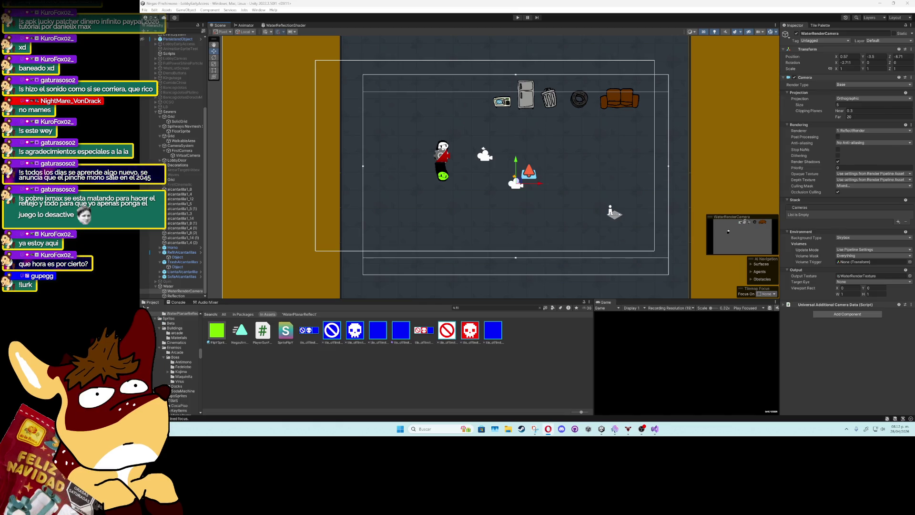
Clear the Project search to show the WaterPlanarReflect shaders folder, and re-center the Scene view on the props
left_click(460, 307)
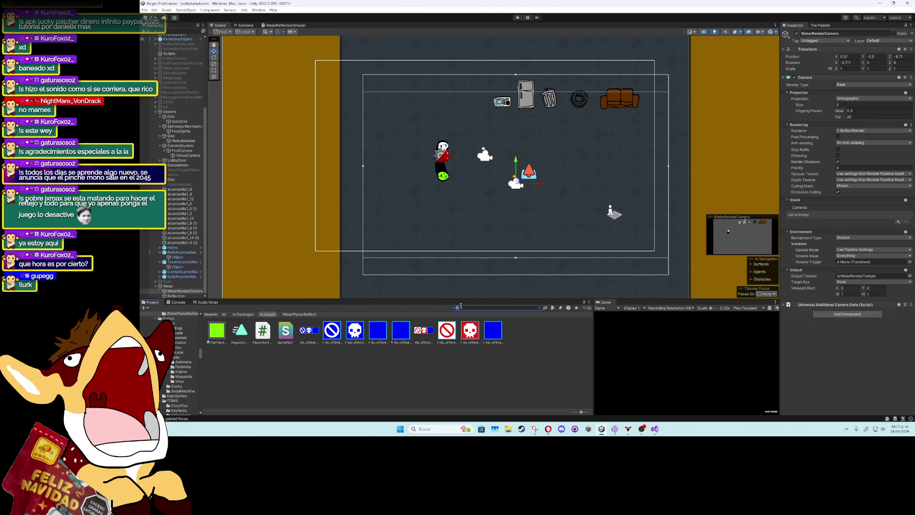
key("BackSpace")
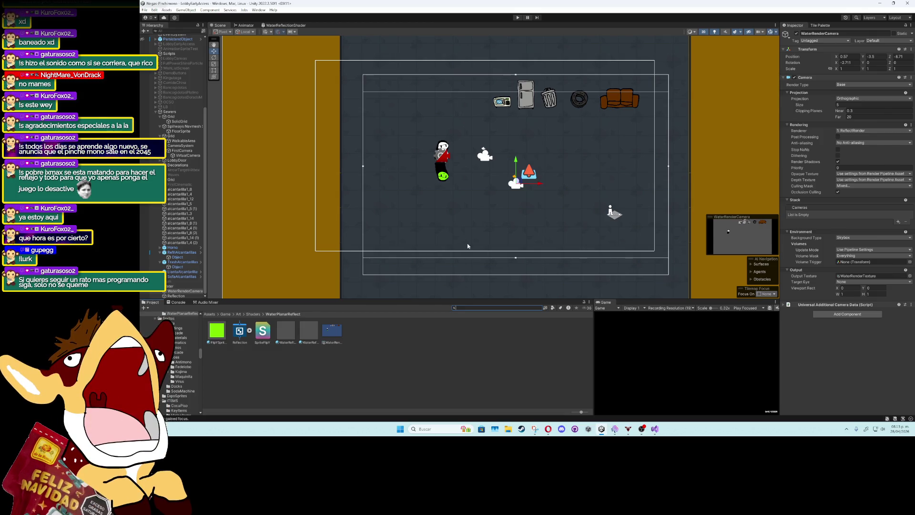
scroll(468, 238, "up", 3)
left_click_drag(527, 176, 481, 215)
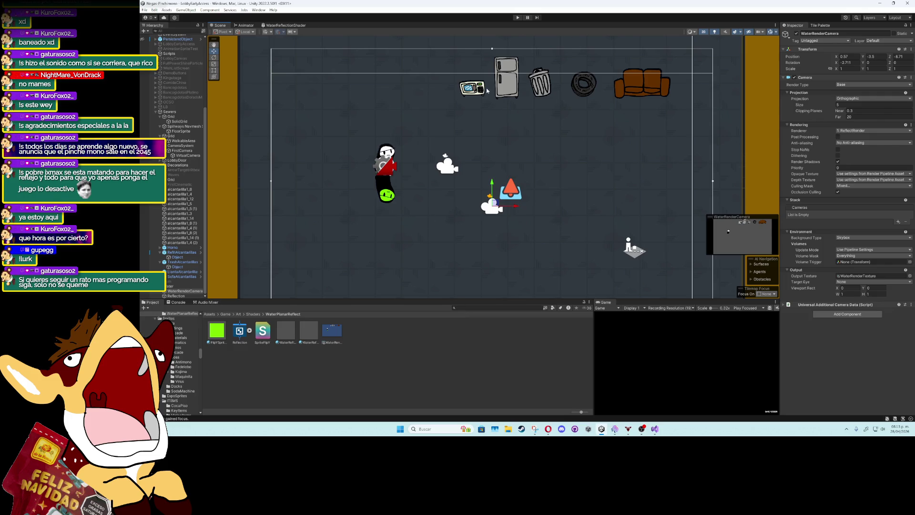
left_click(470, 308)
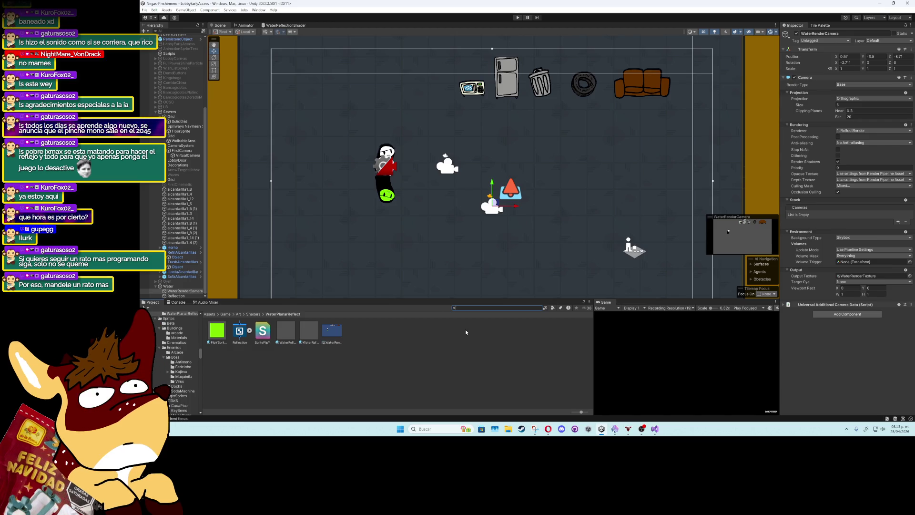
Find the ReflectRender renderer asset with 'ro' and set its Transparency Sort Mode to Custom Axis
type("ro")
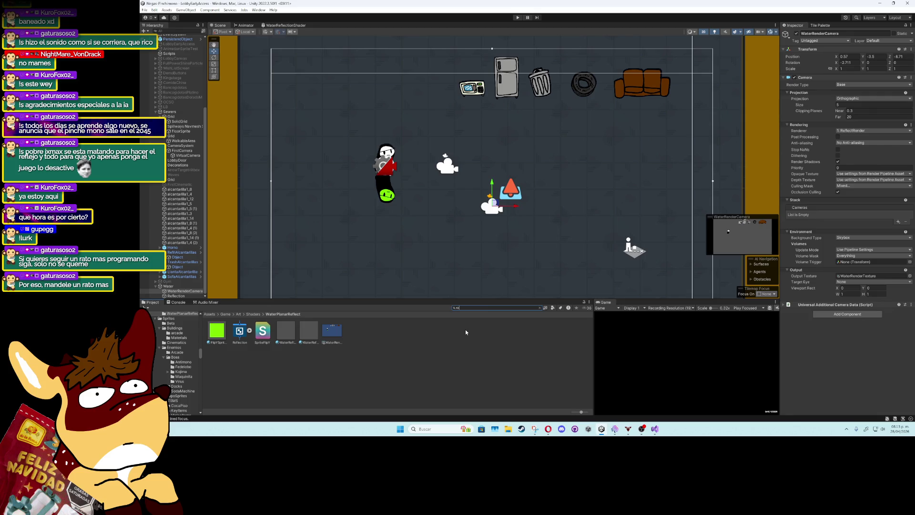
left_click(354, 331)
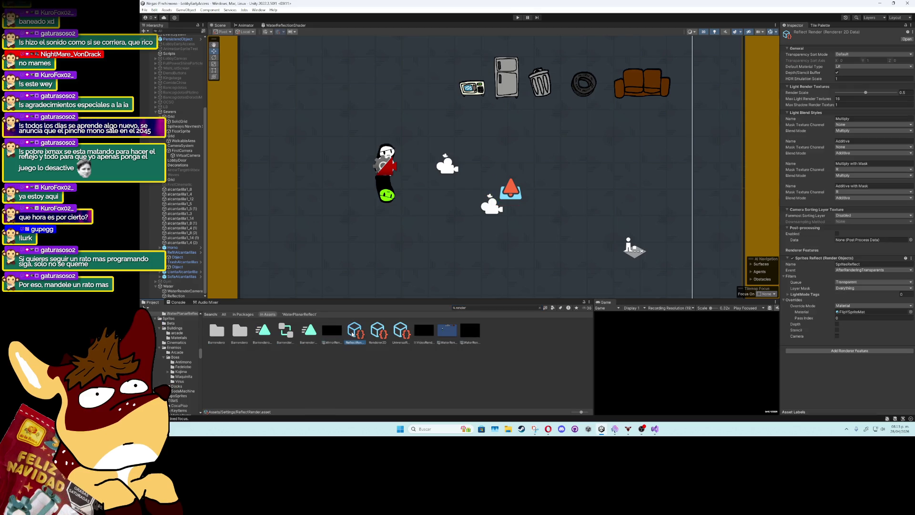
left_click(846, 56)
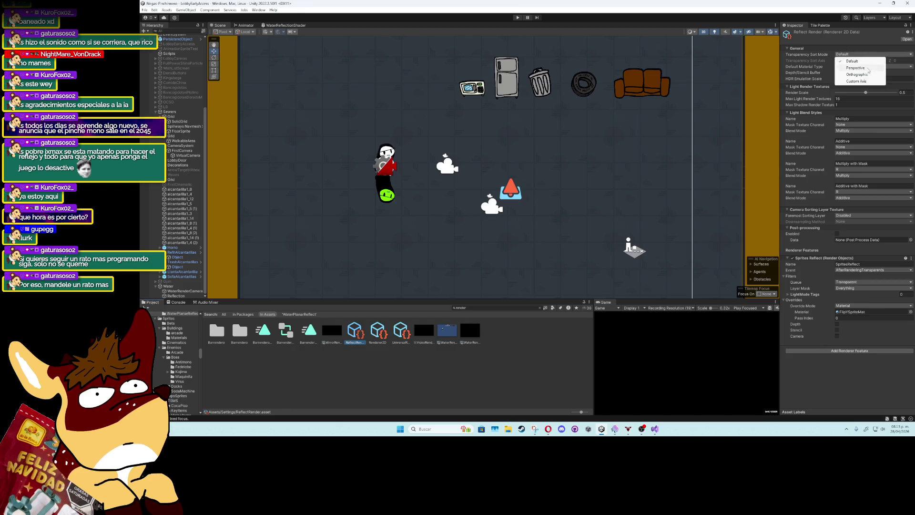
left_click(855, 68)
left_click(861, 55)
left_click(855, 67)
left_click(861, 55)
left_click(858, 81)
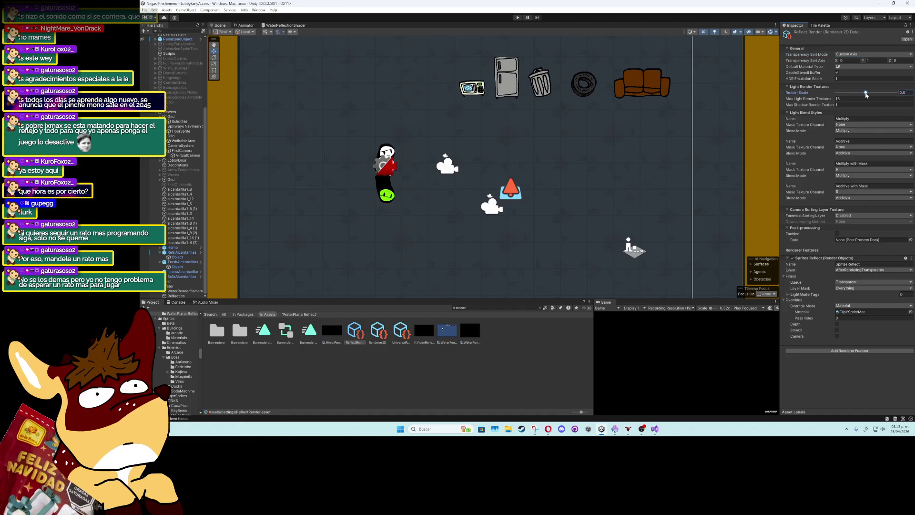
Lower the render scale to about 0.25, review the reflected-sprite layer mask, and expand LightMode Tags
left_click_drag(866, 92, 851, 93)
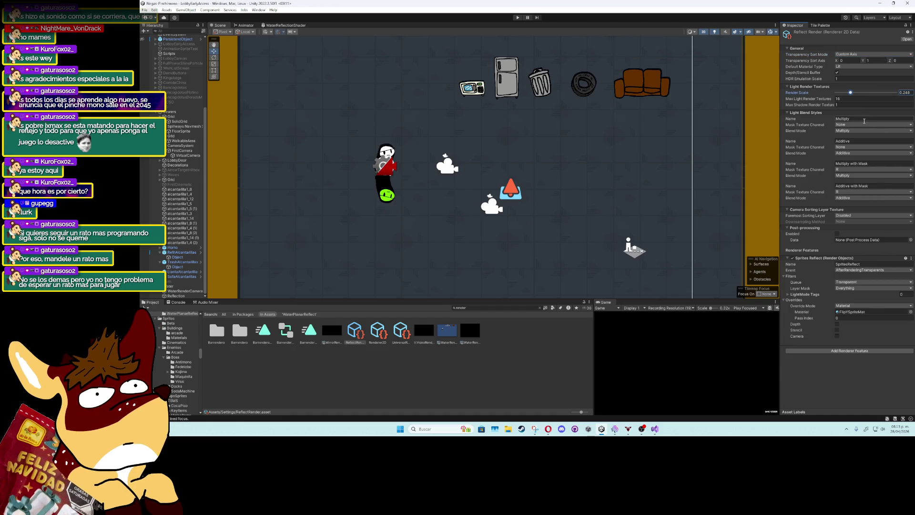
right_click(369, 362)
left_click(847, 372)
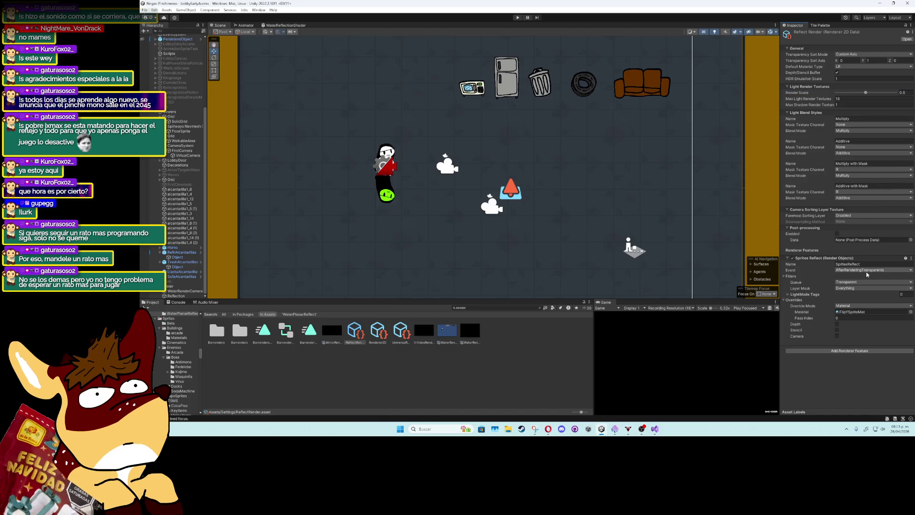
left_click(864, 288)
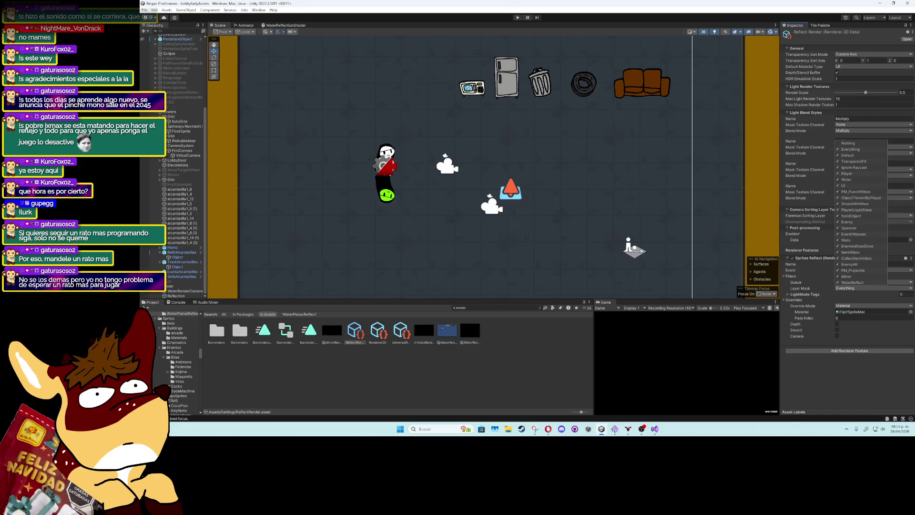
left_click(853, 333)
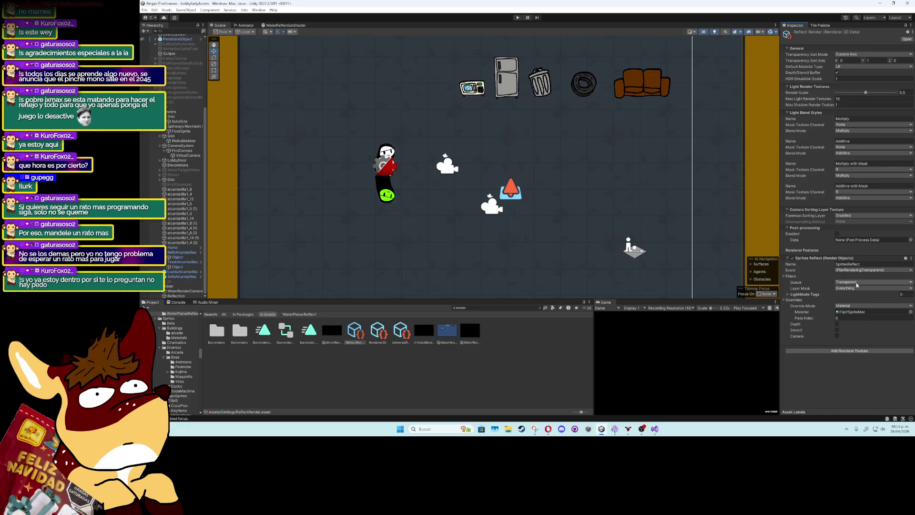
left_click(856, 294)
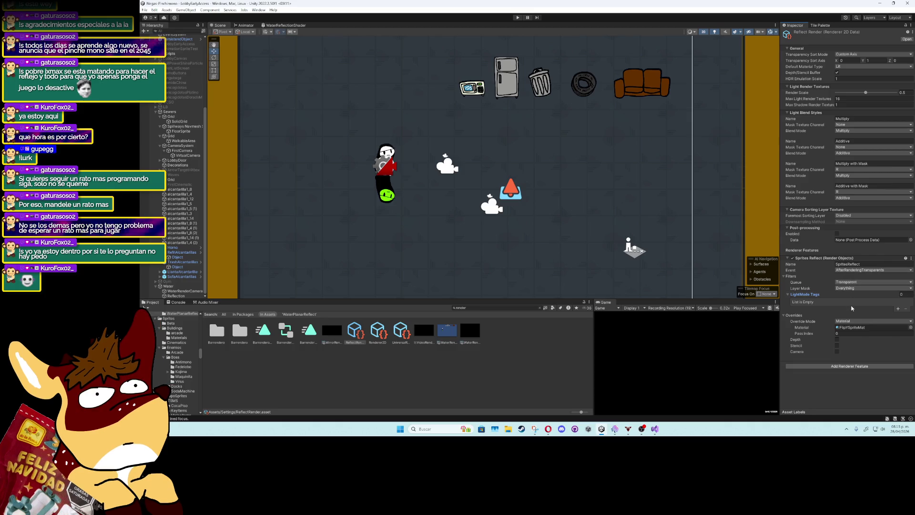
left_click(847, 336)
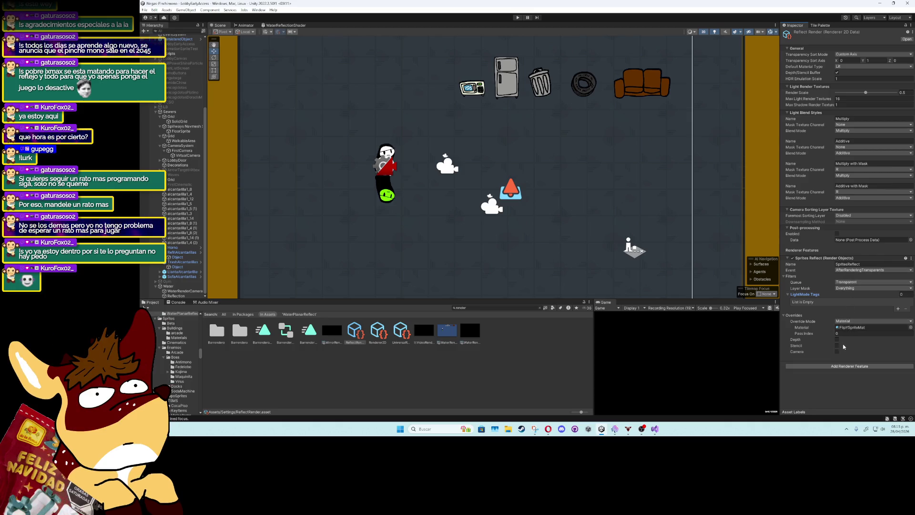
key("Return")
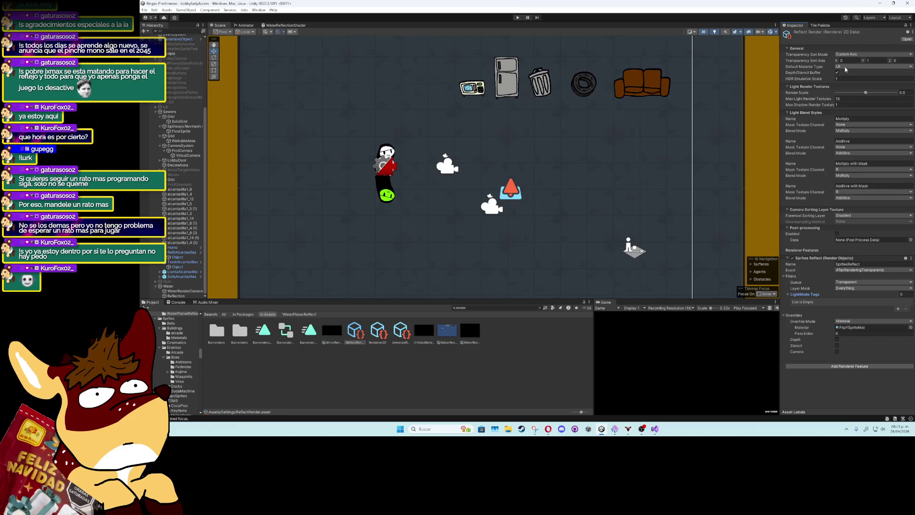
left_click(846, 67)
left_click(848, 80)
left_click(849, 67)
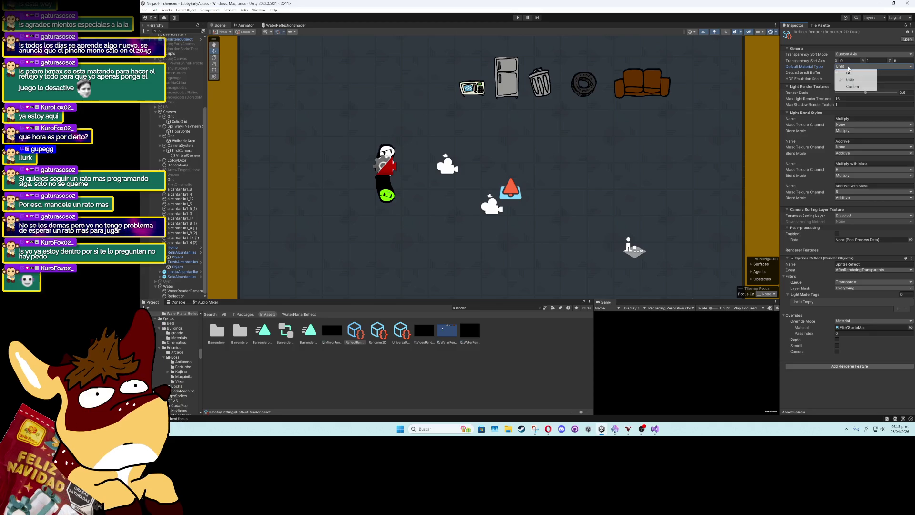
left_click(849, 75)
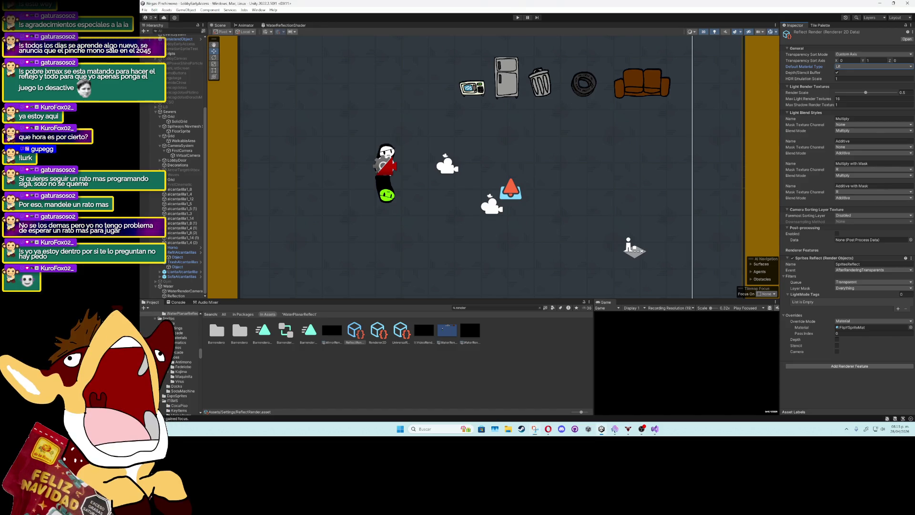
key("super+shift+s")
mouse_move(778, 21)
left_mouse_down()
mouse_move(914, 264)
mouse_move(914, 385)
left_mouse_up()
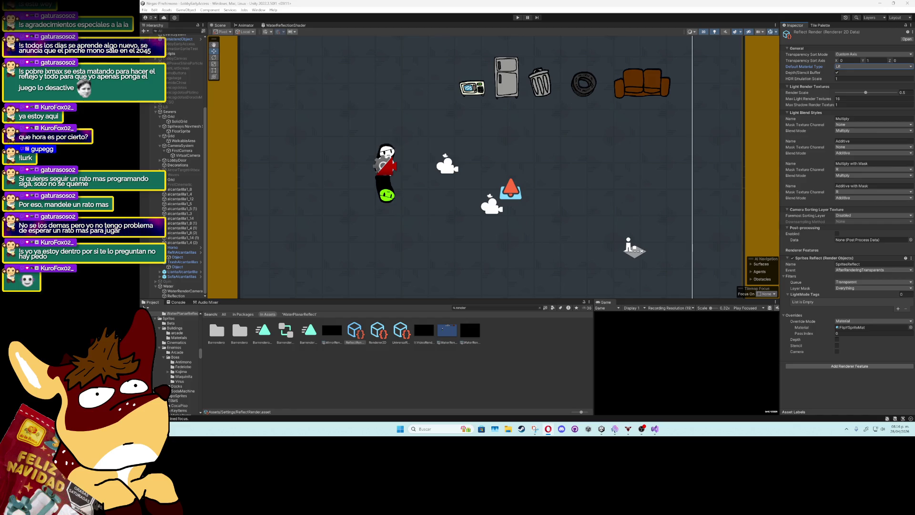
left_click(468, 95)
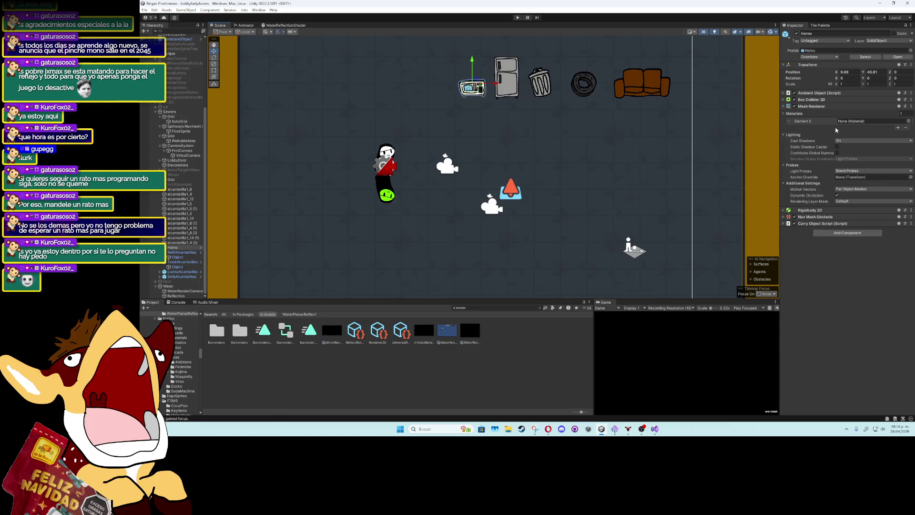
Assign Sprites-Default to a new material slot on Horno, then raise WaterRenderCamera to Y -3.12
left_click(900, 129)
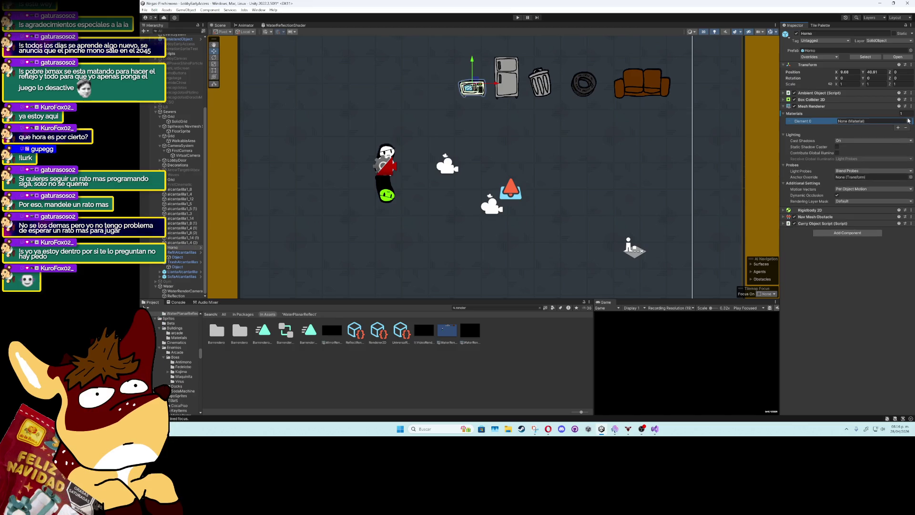
left_click(909, 128)
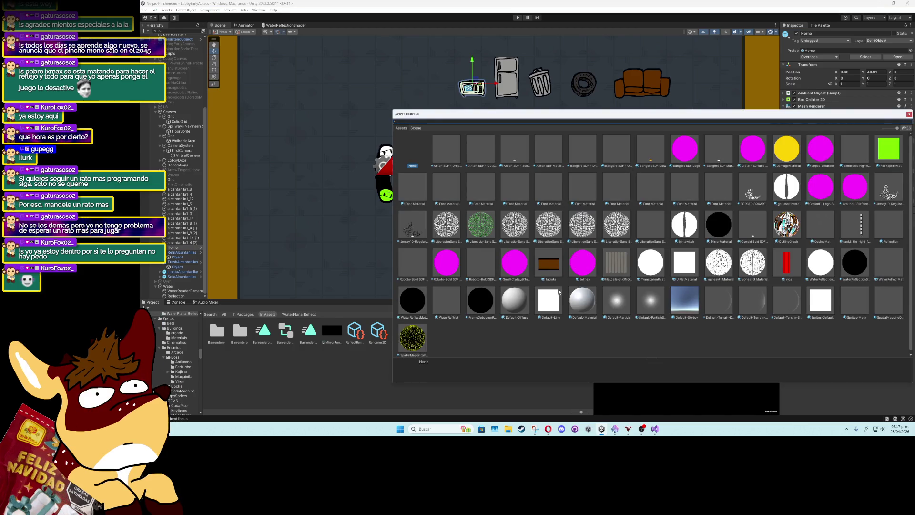
left_click(819, 300)
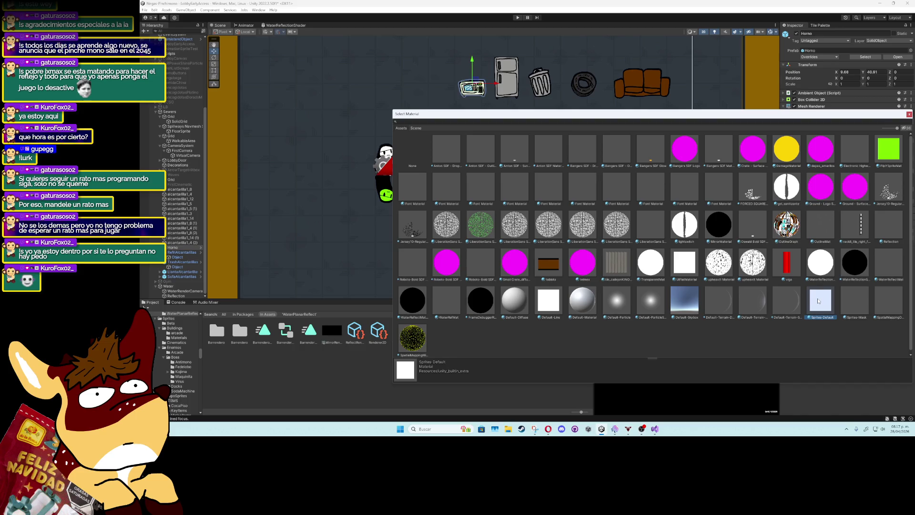
key("Up")
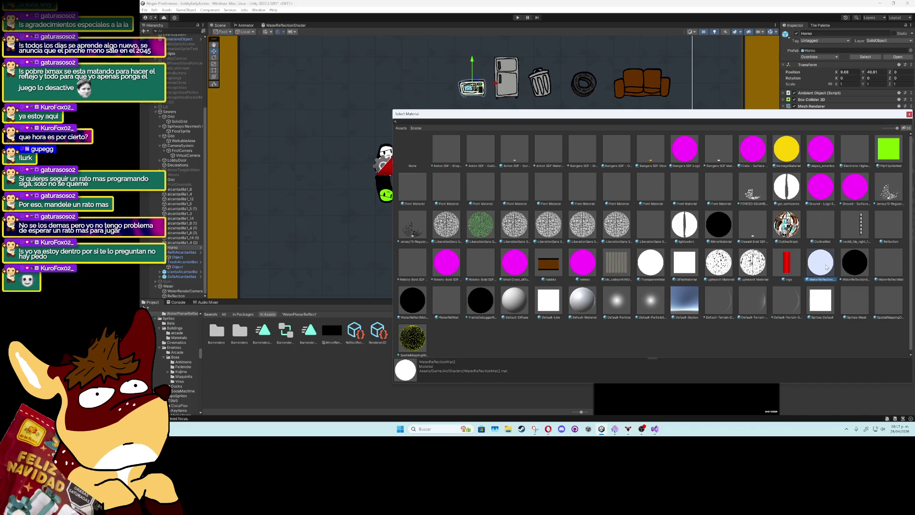
left_click(823, 300)
left_click(561, 306)
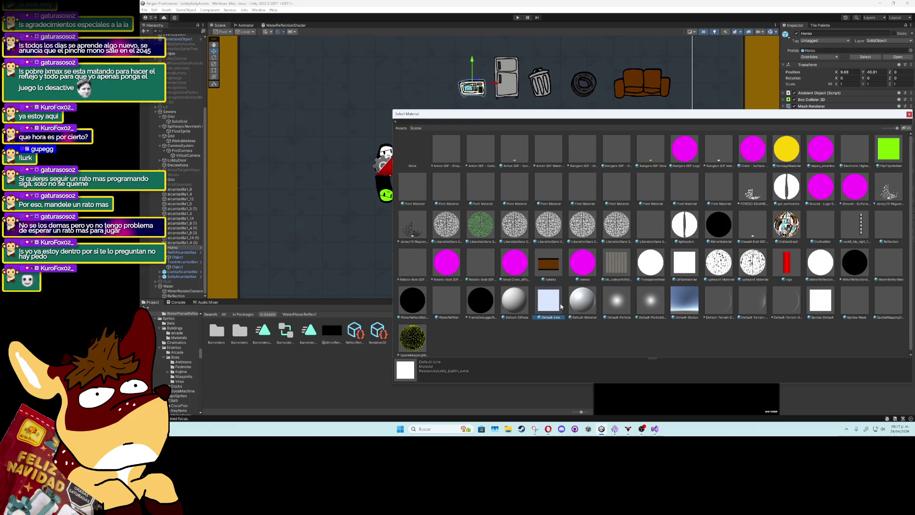
double_click(821, 299)
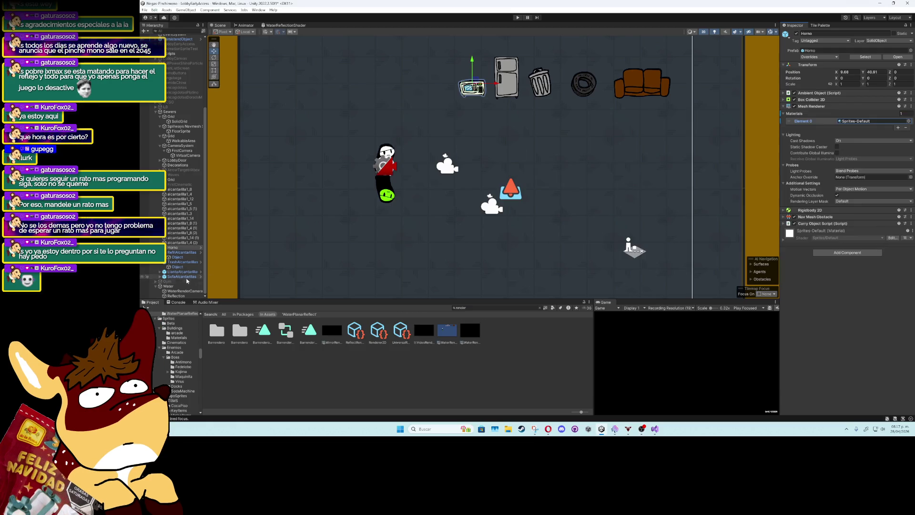
left_click(184, 290)
left_click_drag(492, 185, 494, 175)
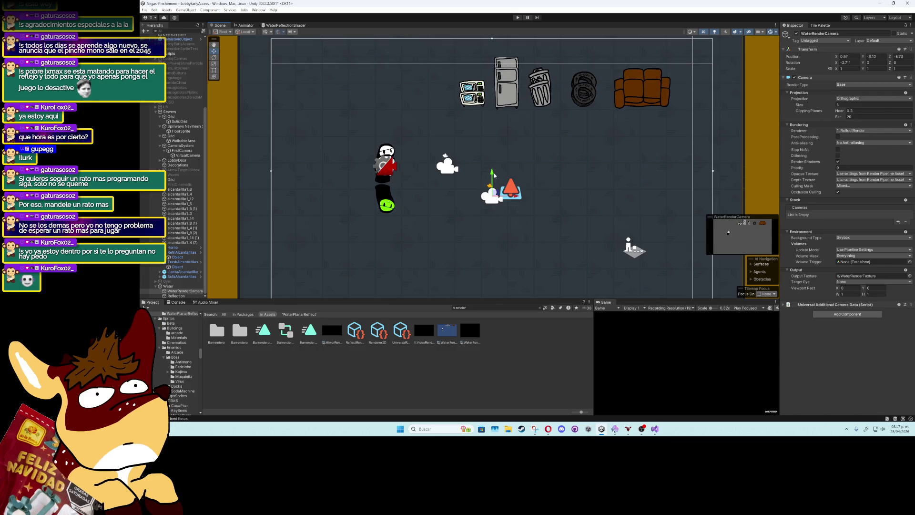
Select the Water object and start Play mode to test the reflection
left_click(169, 286)
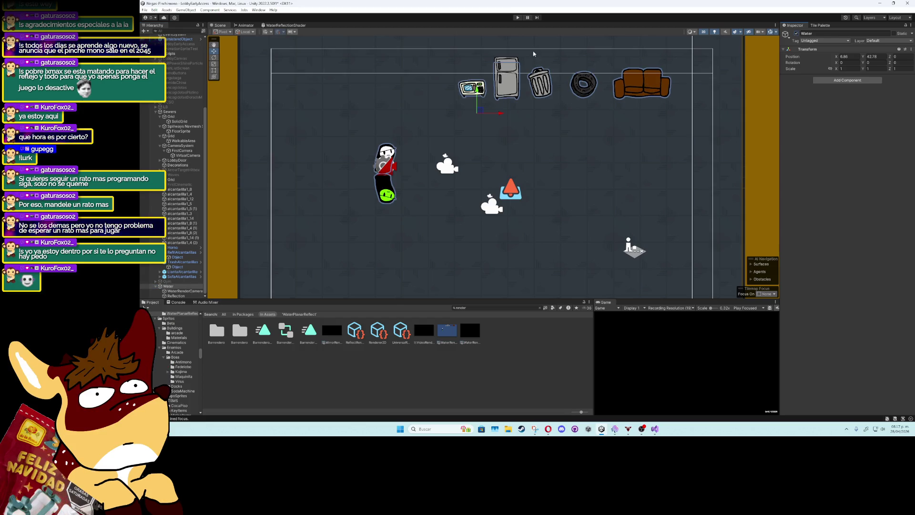
left_click(517, 18)
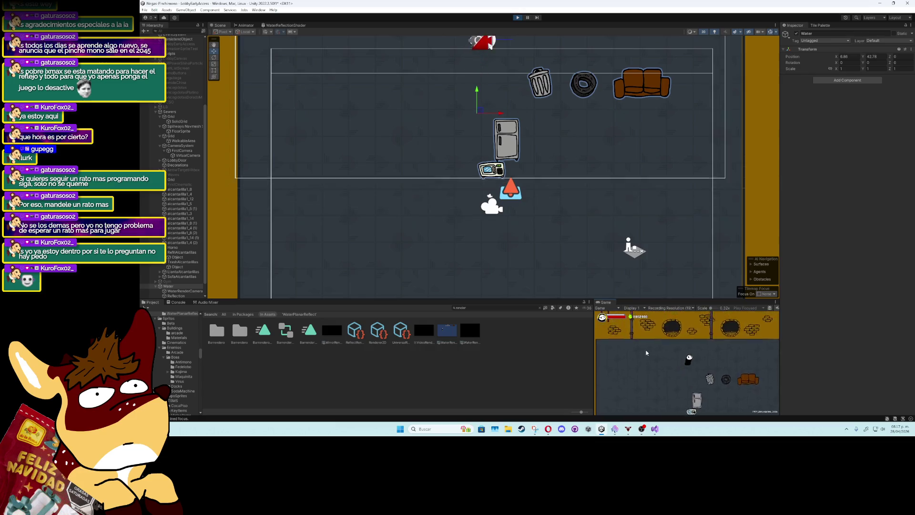
Walk the player with W/A/S/D around the fridge and microwave
key("s")
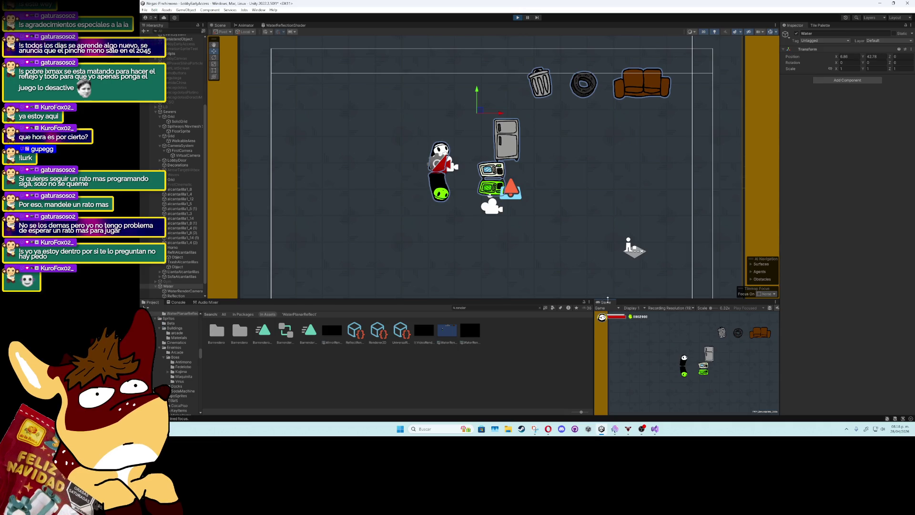
key("d")
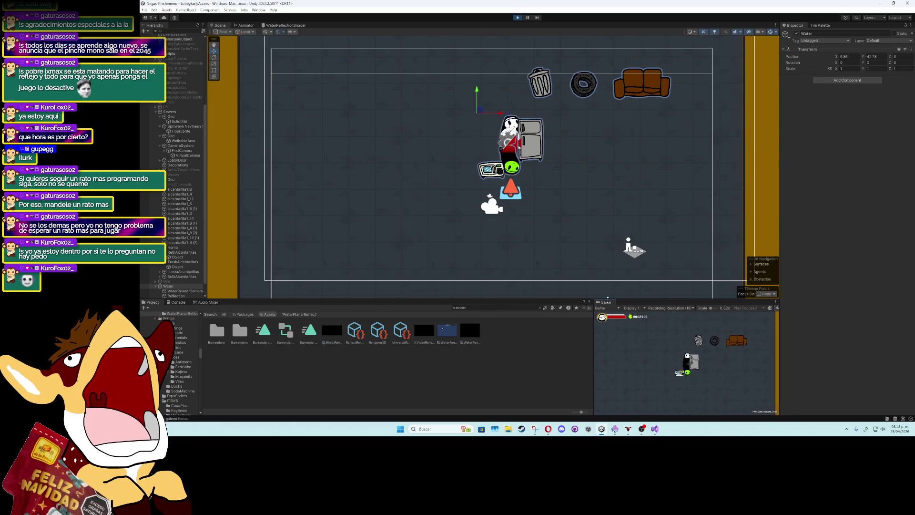
key("d")
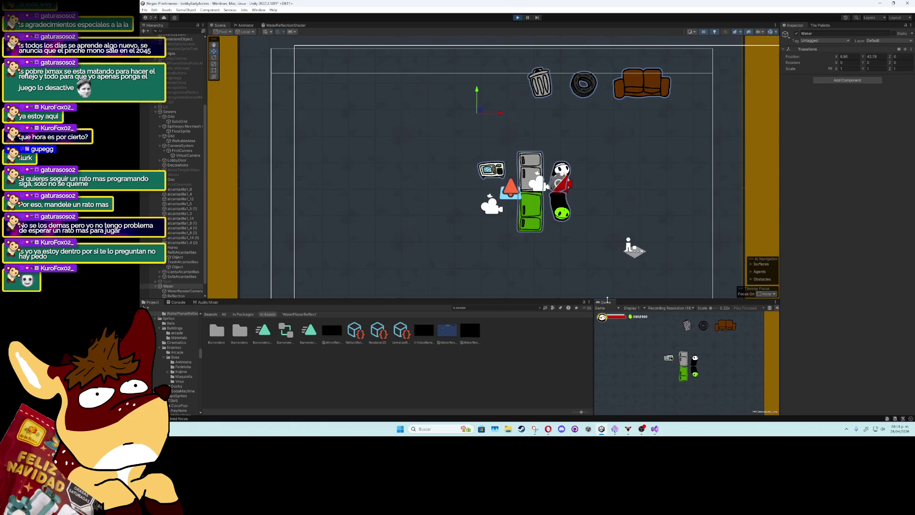
key("w")
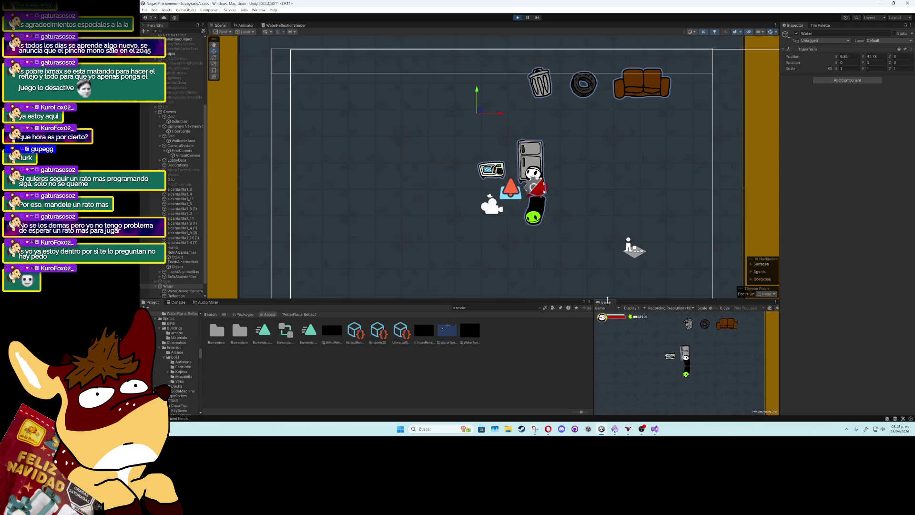
key("a")
key("w")
key("d")
key("a")
key("d")
key("d")
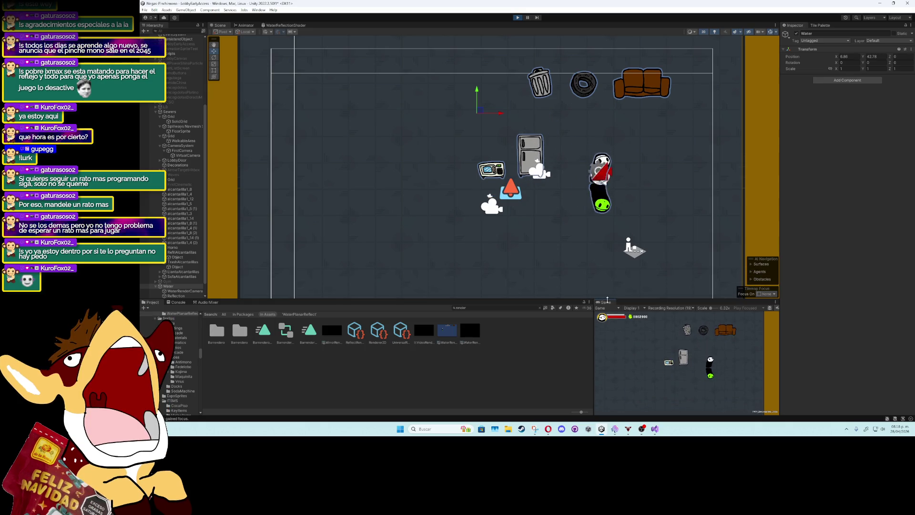
key("w")
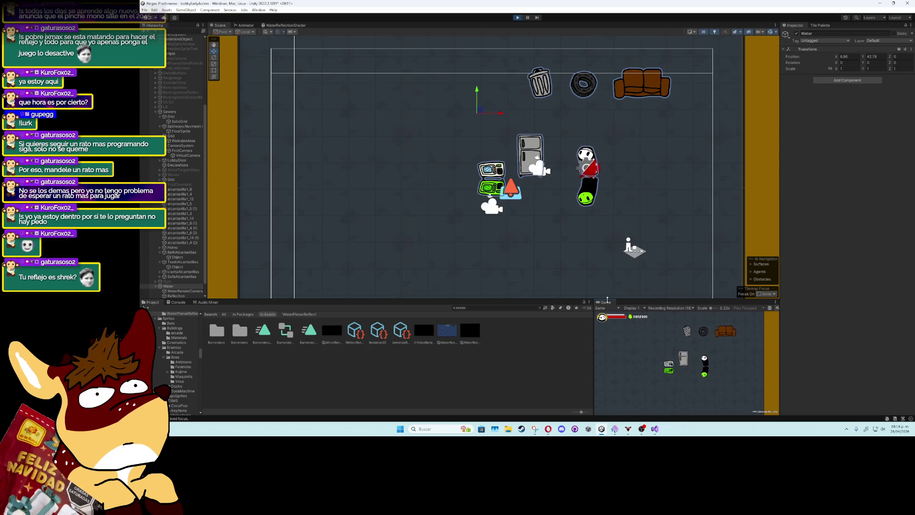
key("d")
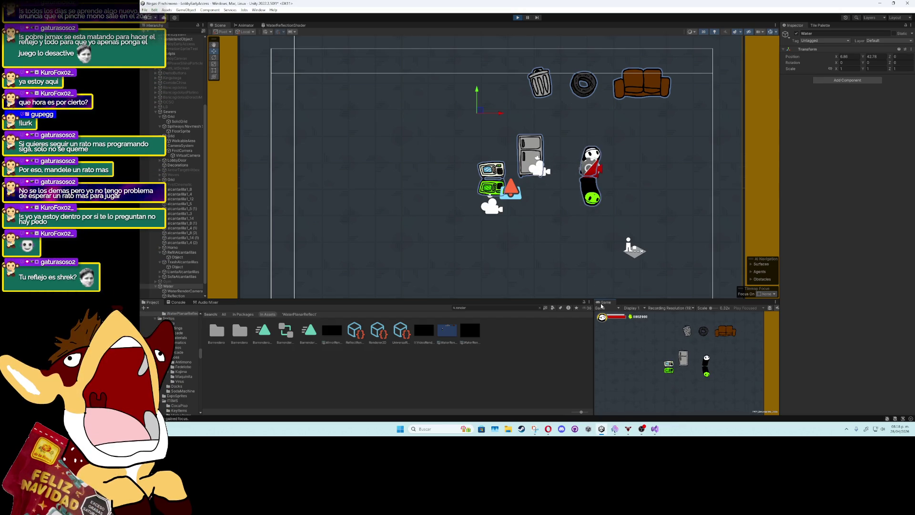
Maximize the Game view and capture a screenshot of the running game
double_click(601, 306)
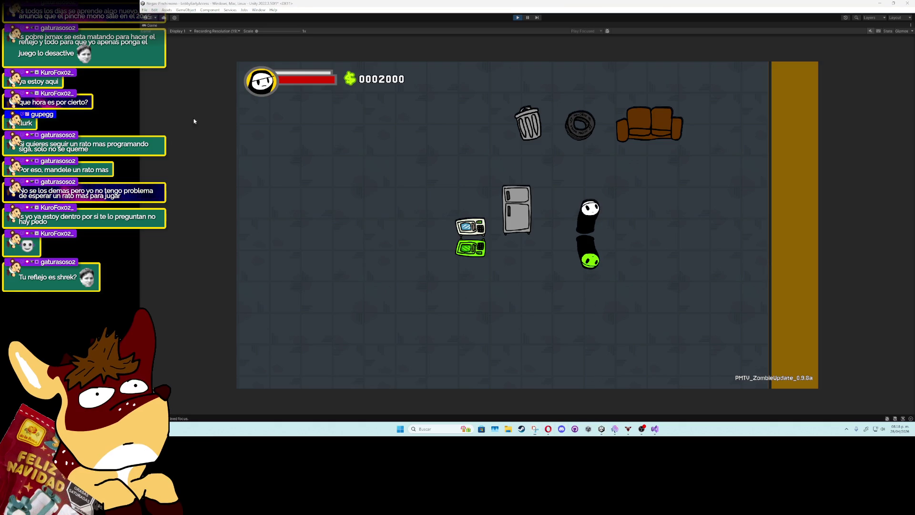
key("super+shift+s")
mouse_move(321, 86)
left_mouse_down()
mouse_move(788, 315)
mouse_move(818, 388)
left_mouse_up()
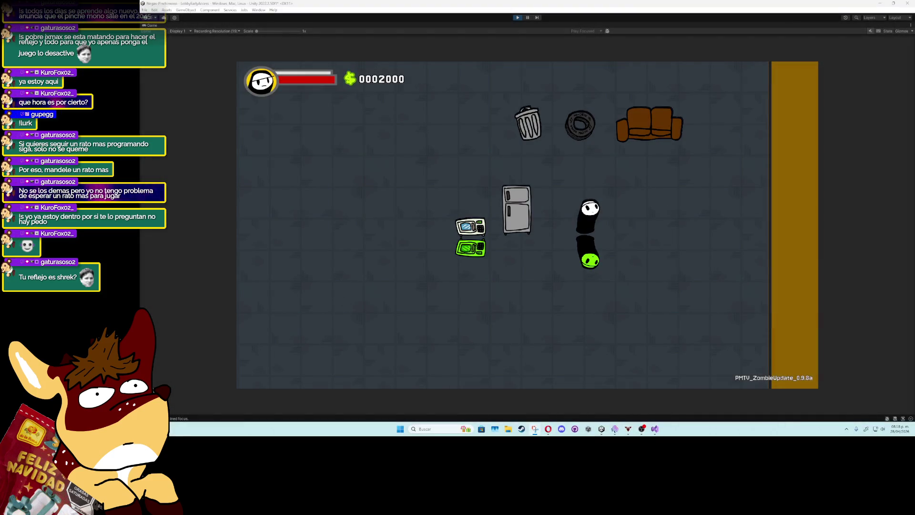